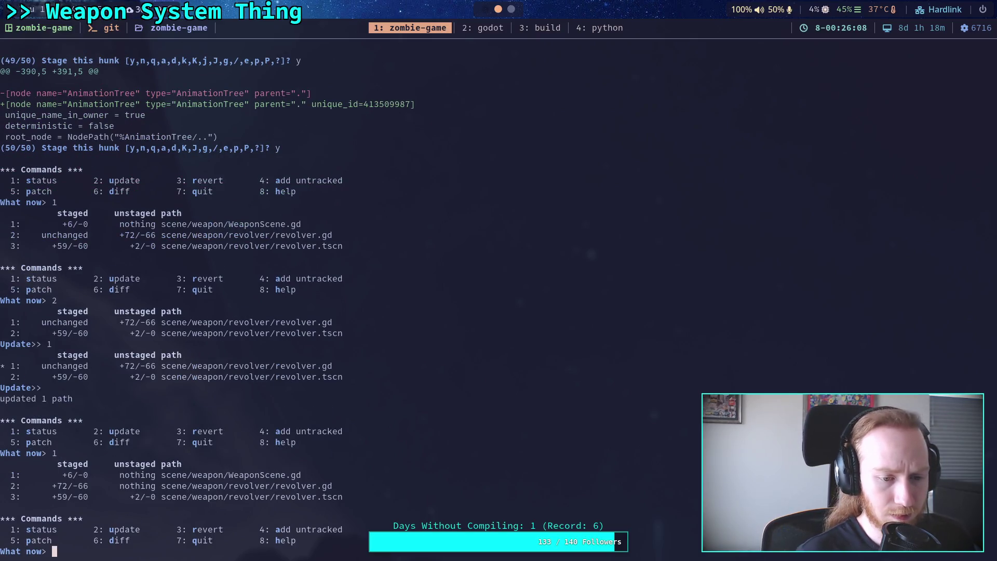
pyautogui.write('q')
# Step: Leave interactive staging, then review git status and the scene/ folder diff
pyautogui.press('Return')
pyautogui.write('git status')
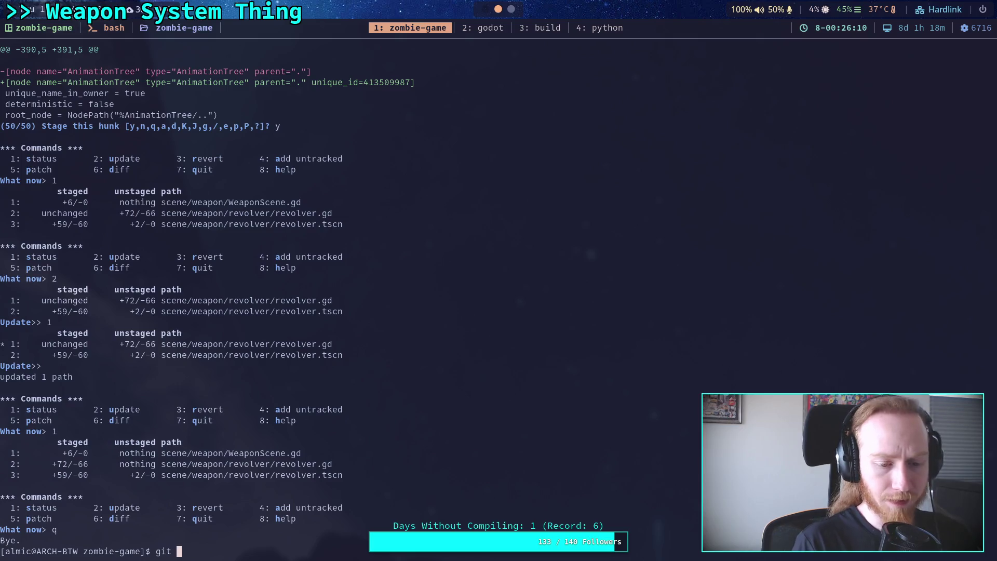
pyautogui.press('Return')
pyautogui.write('git add')
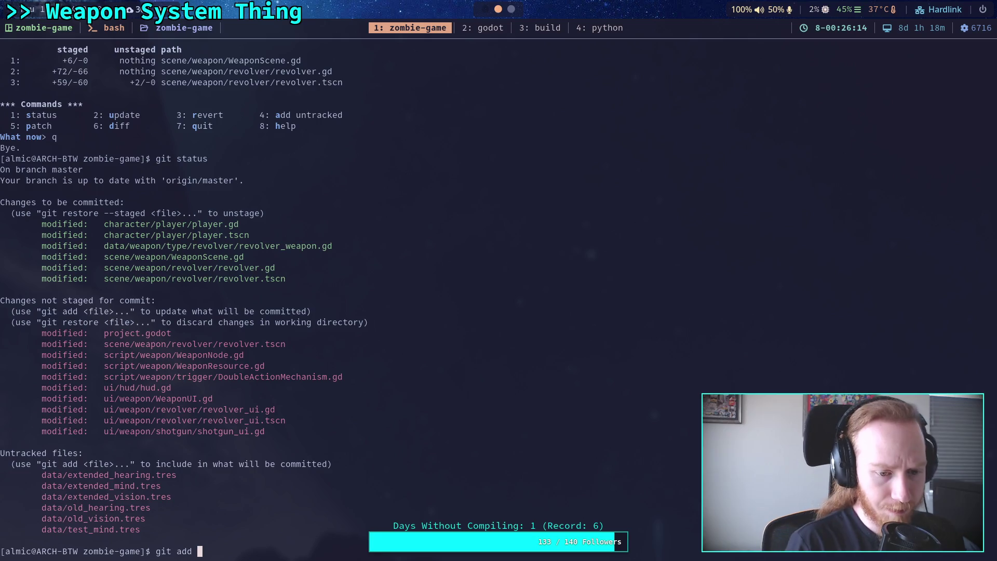
pyautogui.press('BackSpace')
pyautogui.press('BackSpace')
pyautogui.press('BackSpace')
pyautogui.write('diff scene/')
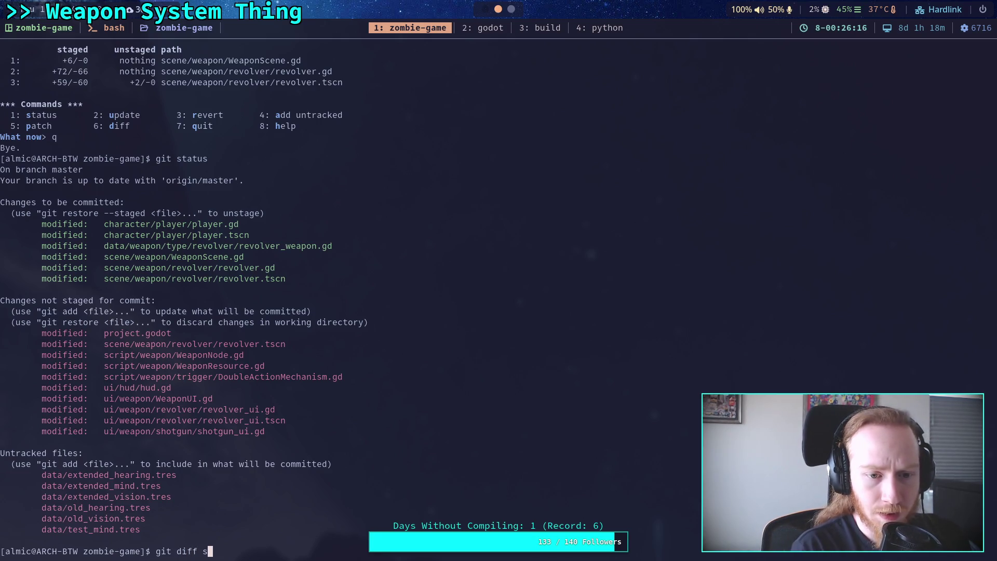
pyautogui.press('Return')
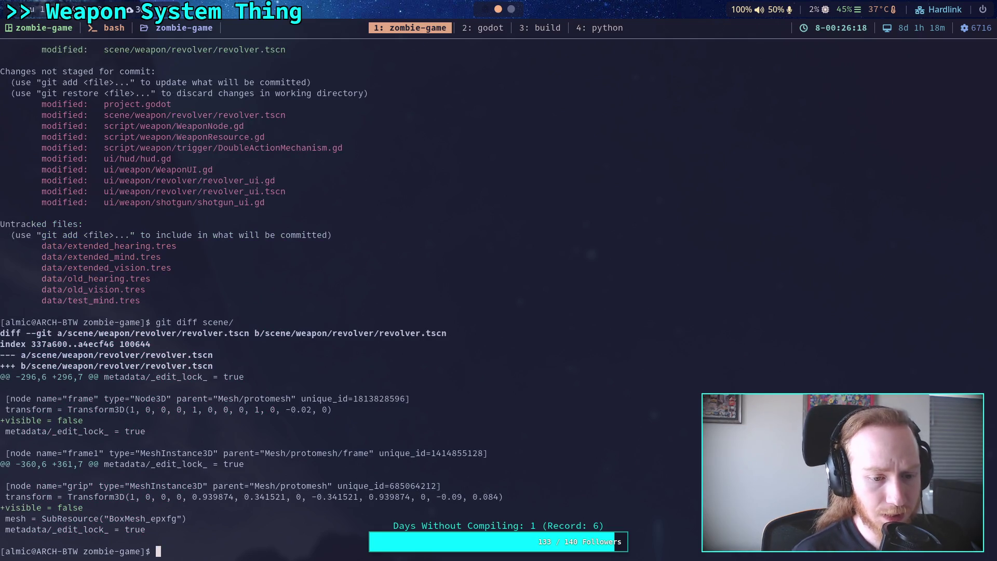
pyautogui.write('git status')
pyautogui.press('Return')
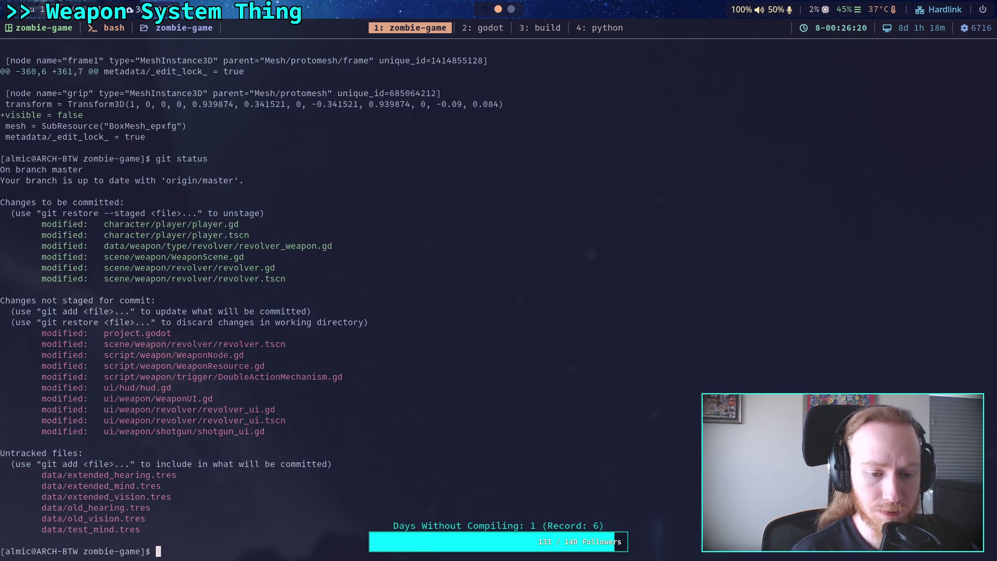
# Step: Stage the script/ and ui/ folders and confirm them in git status
pyautogui.write('git add script/')
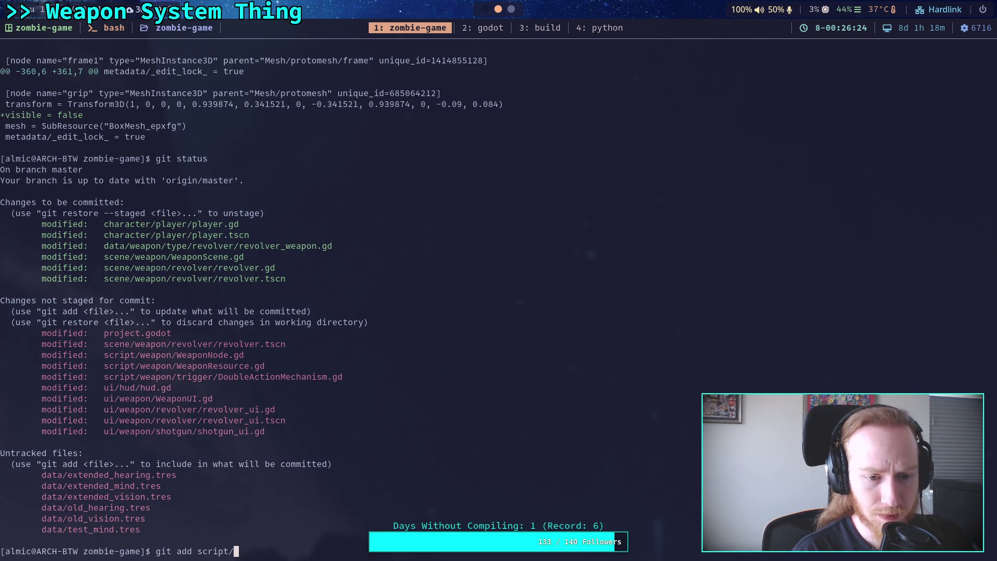
pyautogui.press('Return')
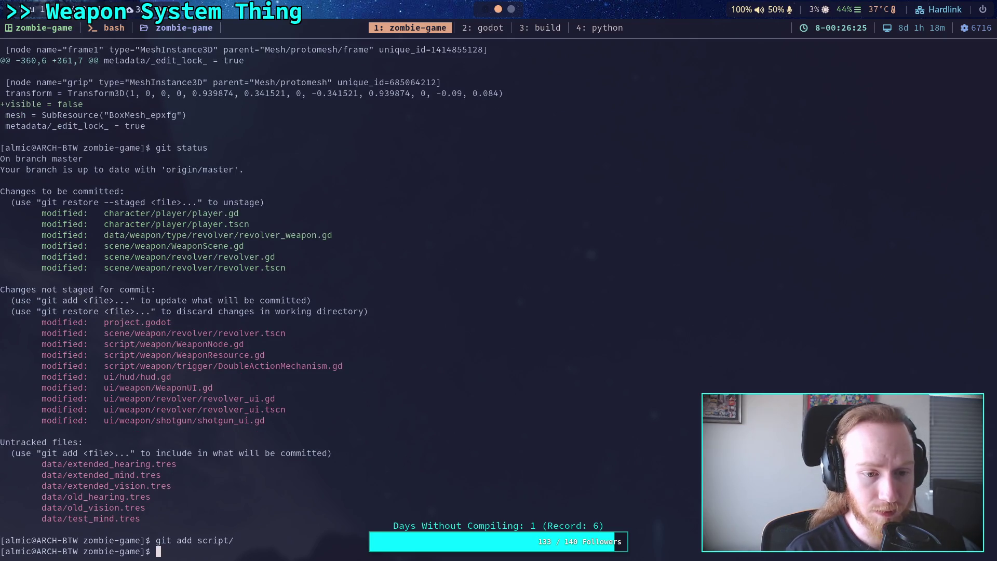
pyautogui.write('git add u')
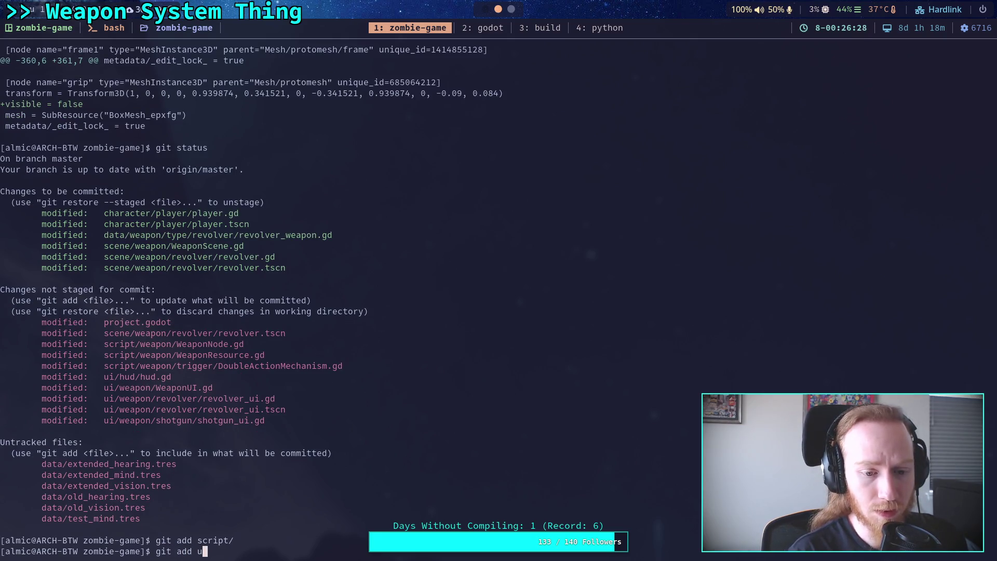
pyautogui.write('i/')
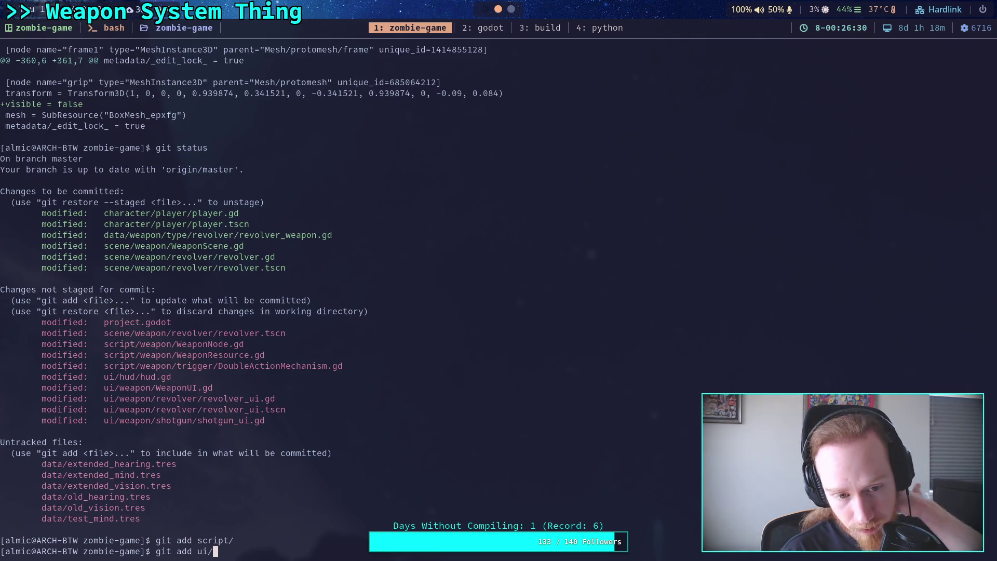
pyautogui.press('Return')
pyautogui.write('git ')
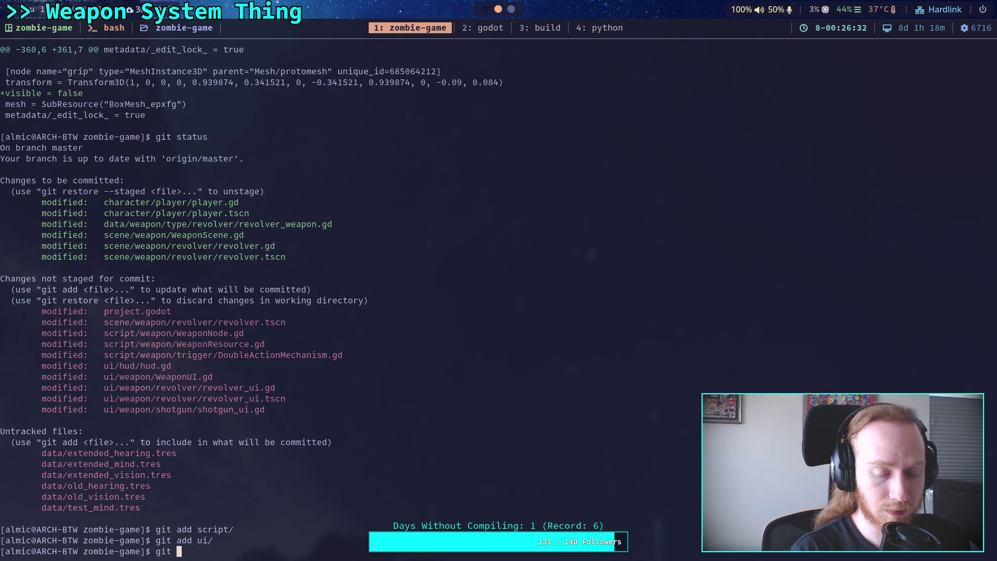
pyautogui.write('status')
pyautogui.press('Return')
# Step: Start a git commit of the staged changes
pyautogui.write('git di')
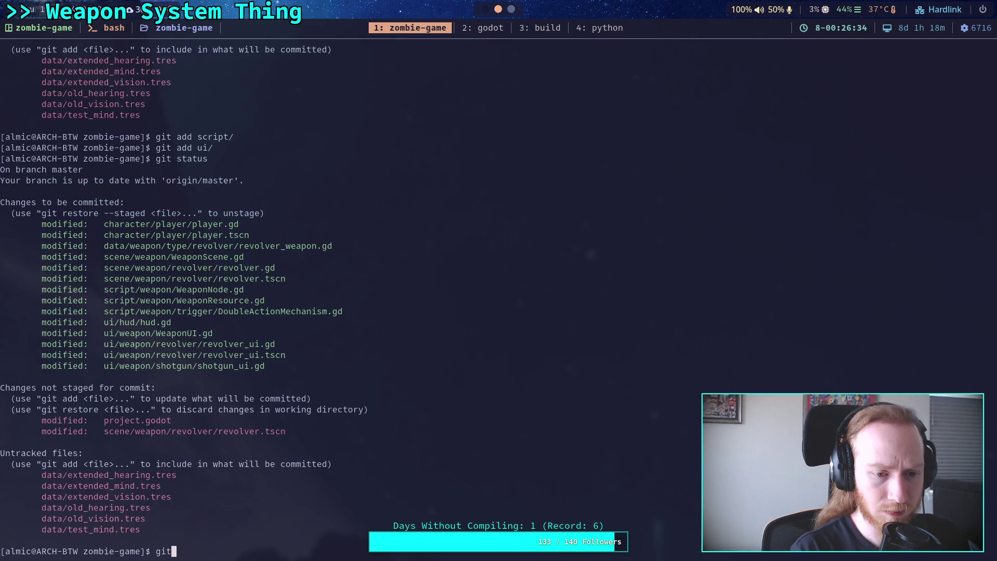
pyautogui.write('ff --stage')
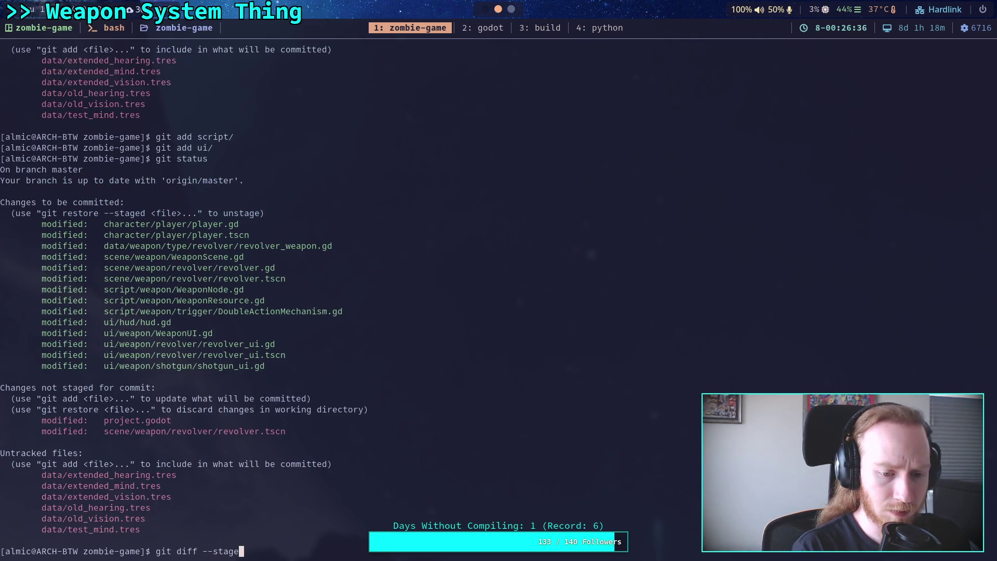
pyautogui.press('BackSpace')
pyautogui.press('BackSpace')
pyautogui.press('BackSpace')
pyautogui.write('commit')
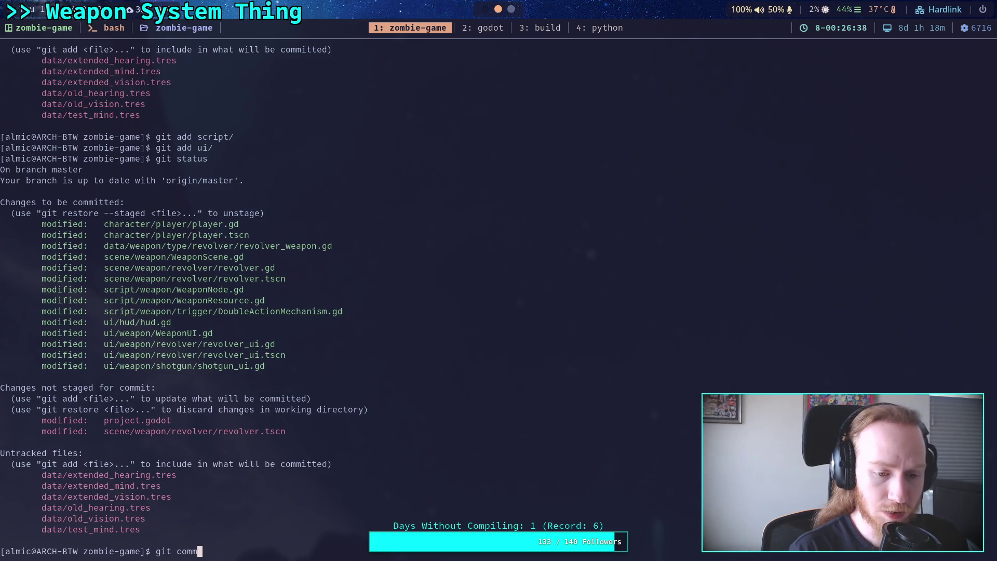
pyautogui.press('Return')
# Step: Write the subject 'Add alt_mode for weapons, update revolver' and begin a '-' bullet beneath it
pyautogui.press('O')
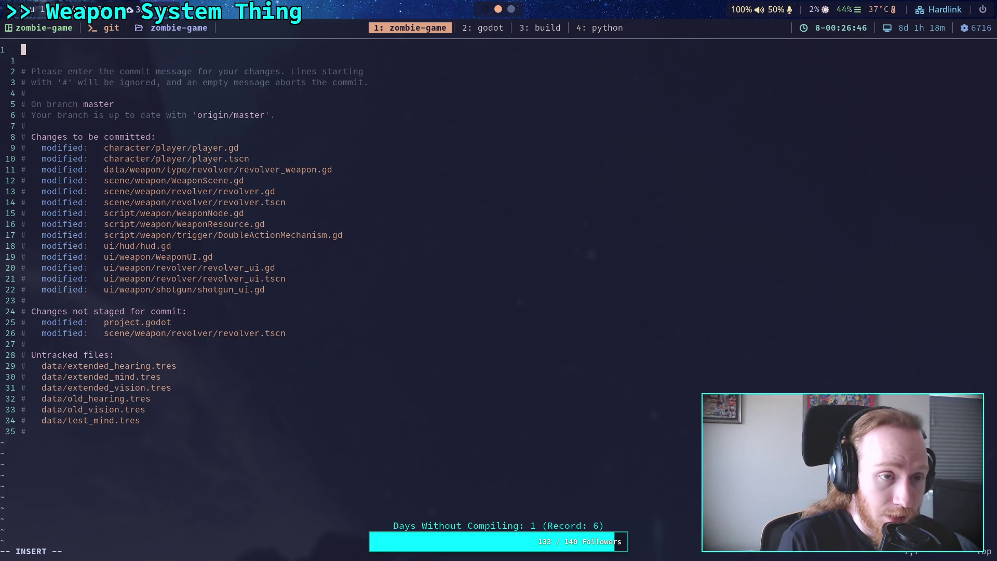
pyautogui.write('Improve')
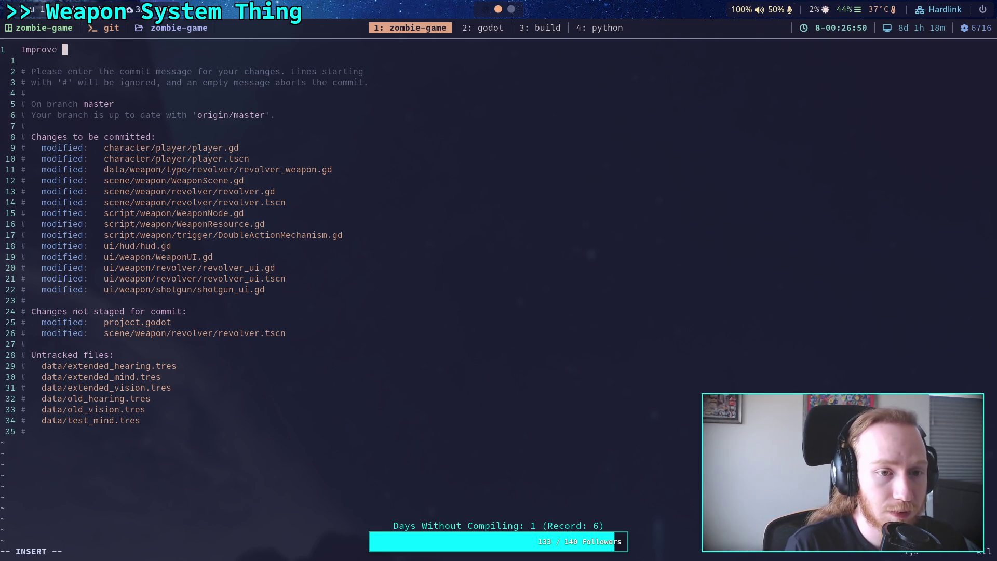
pyautogui.press('BackSpace')
pyautogui.press('BackSpace')
pyautogui.press('BackSpace')
pyautogui.write('A')
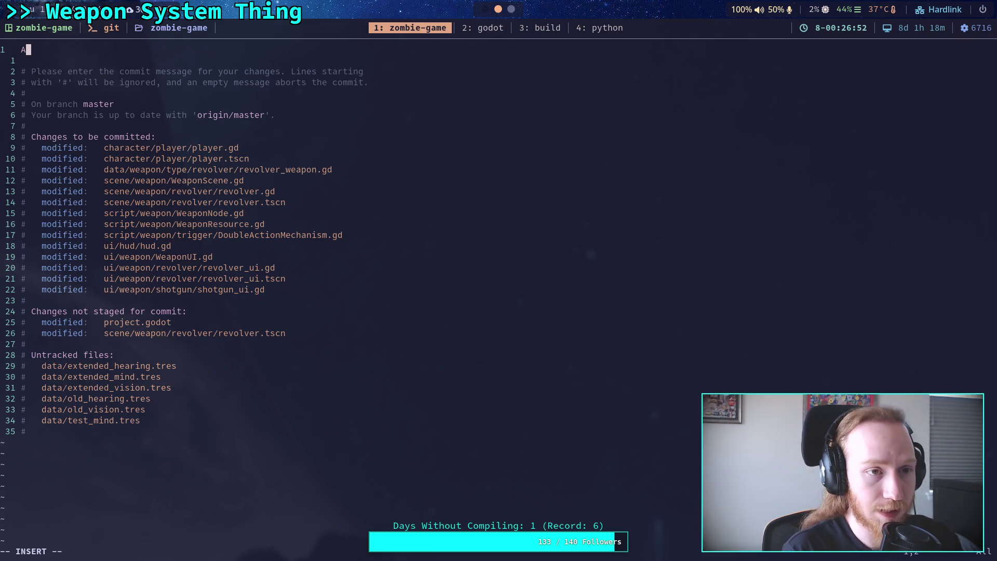
pyautogui.write('dd')
pyautogui.press('BackSpace')
pyautogui.press('BackSpace')
pyautogui.press('BackSpace')
pyautogui.write('A')
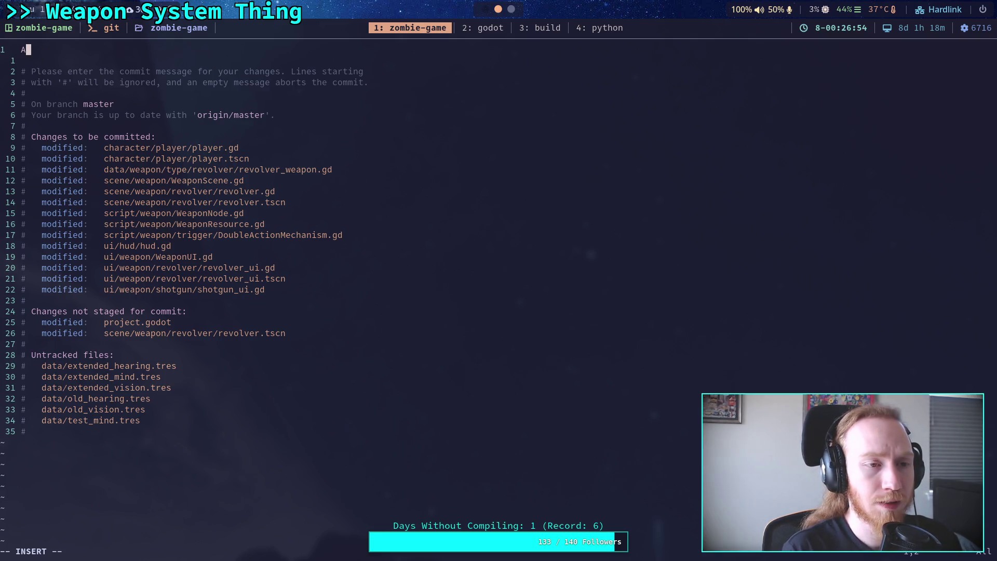
pyautogui.write('dd alt_mode for')
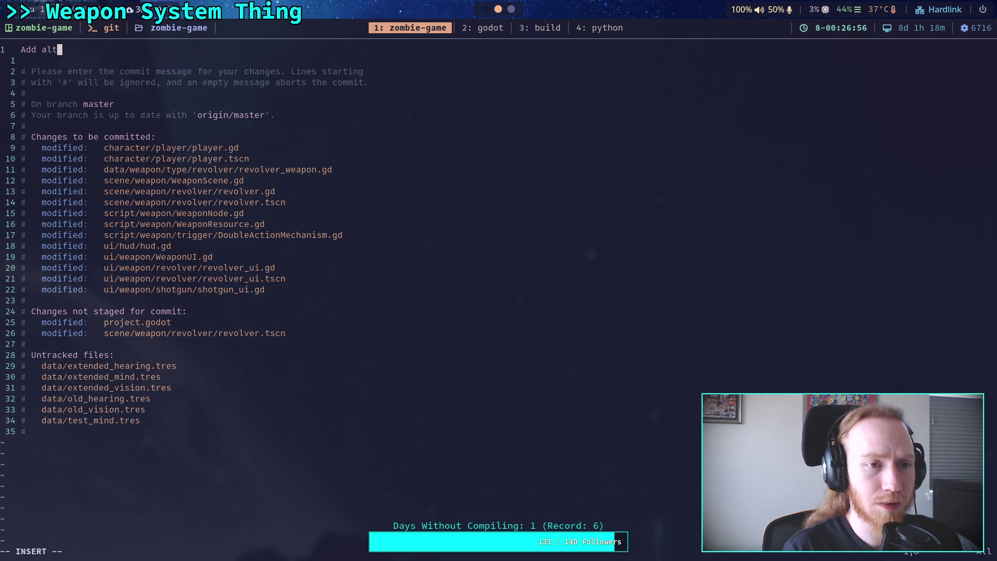
pyautogui.write(' e')
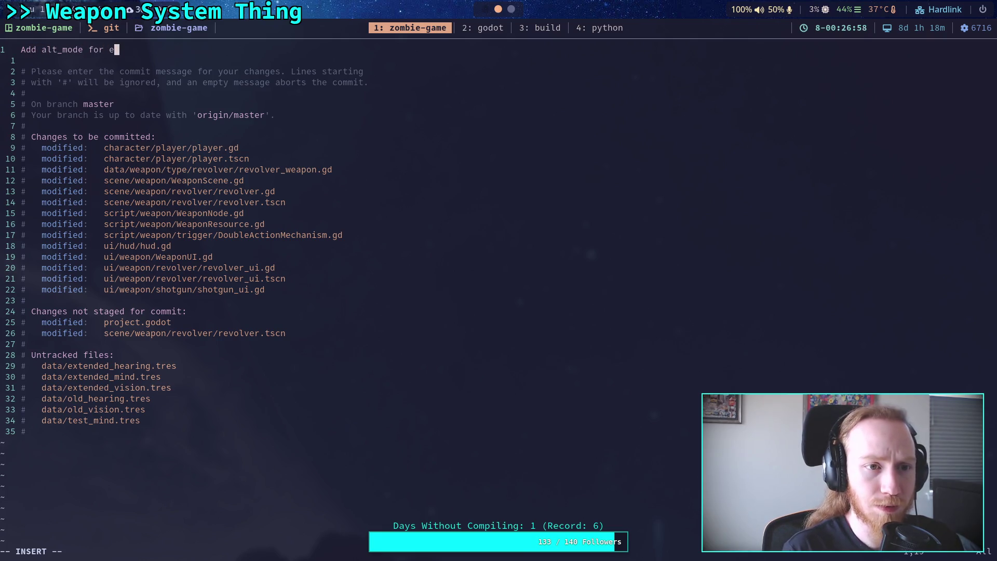
pyautogui.press('BackSpace')
pyautogui.write('weapon,')
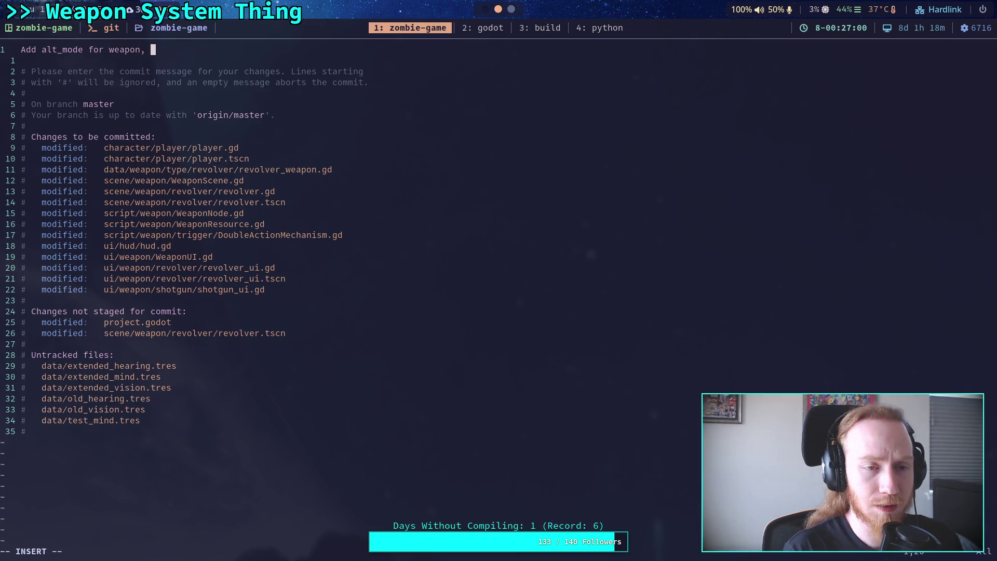
pyautogui.press('BackSpace')
pyautogui.press('BackSpace')
pyautogui.write('s, ')
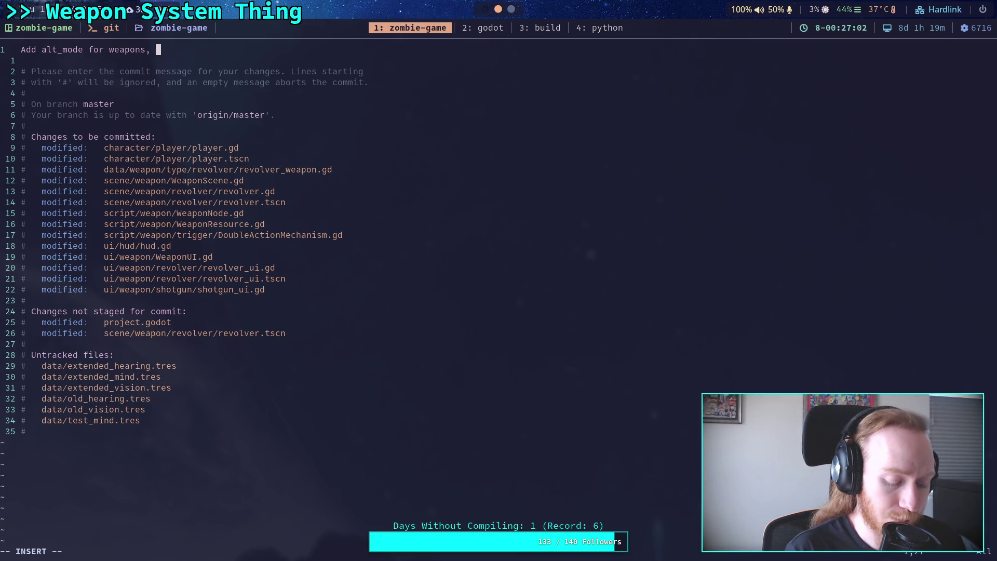
pyautogui.write('upda')
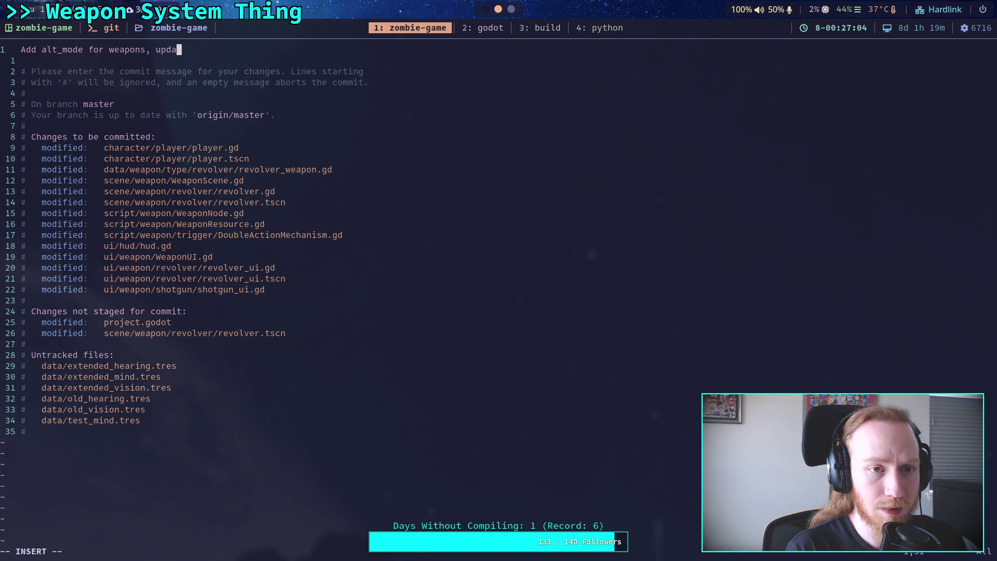
pyautogui.write('te revolver')
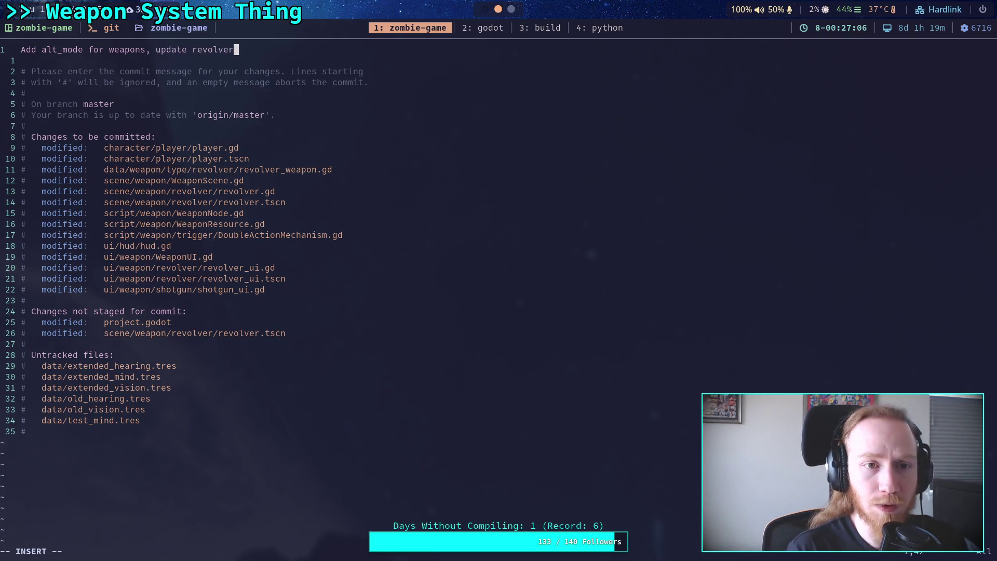
pyautogui.press('Return')
pyautogui.press('Return')
pyautogui.write('-')
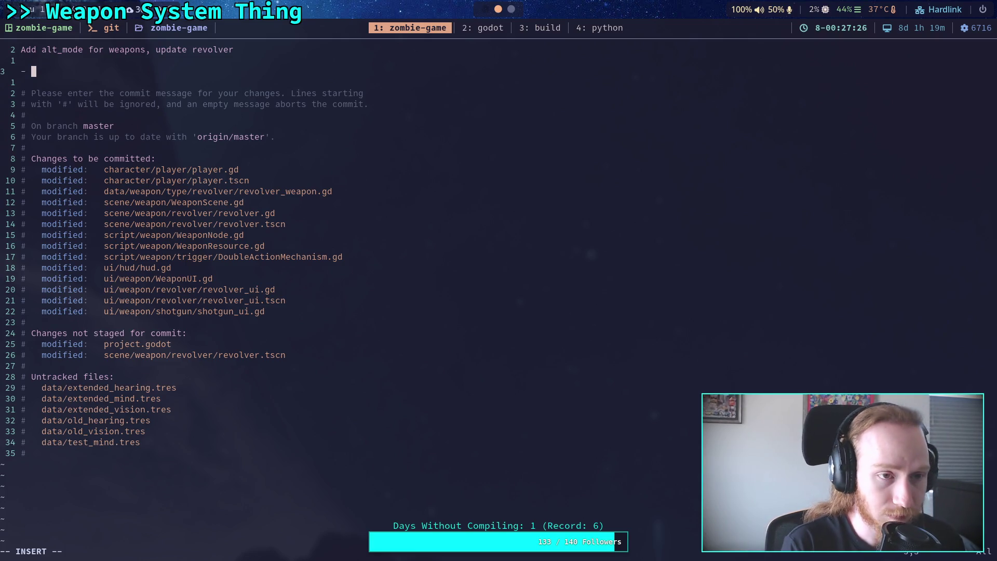
# Step: Complete the bullet saying weapons now support alternate fire modes, intended for attachments only
pyautogui.write('aponResourg')
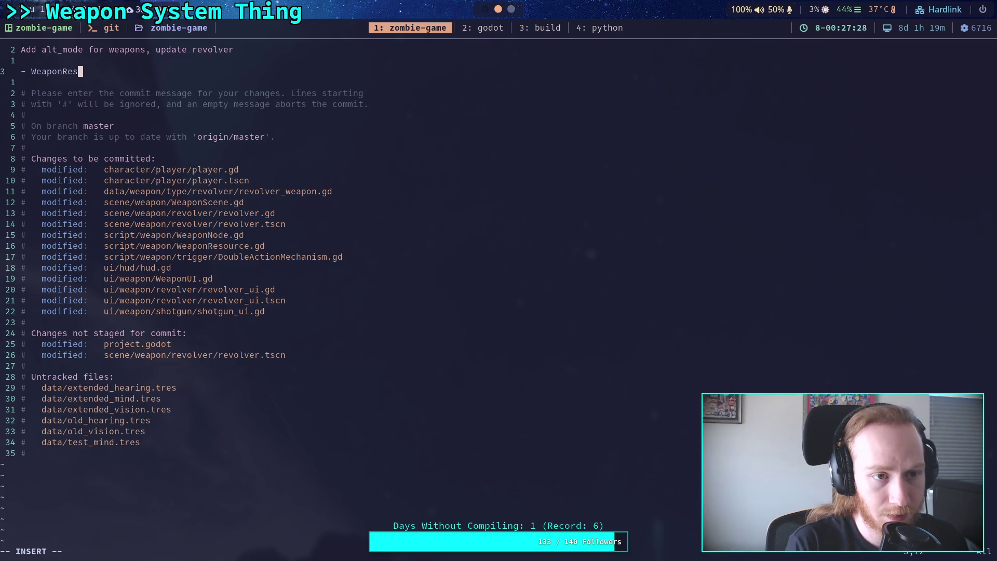
pyautogui.press('BackSpace')
pyautogui.press('BackSpace')
pyautogui.press('BackSpace')
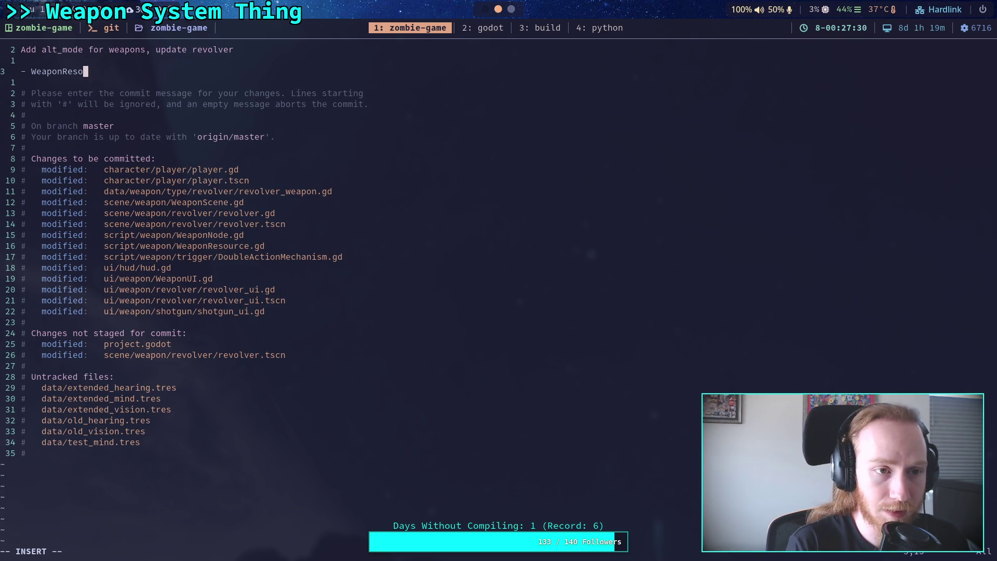
pyautogui.write('s naw')
pyautogui.press('BackSpace')
pyautogui.press('BackSpace')
pyautogui.write('ow')
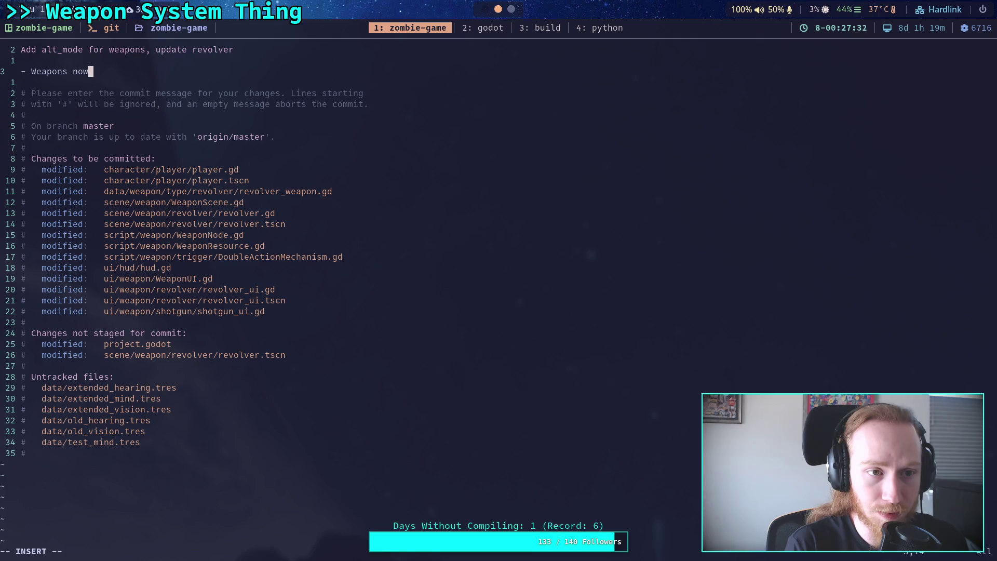
pyautogui.write(' spport o')
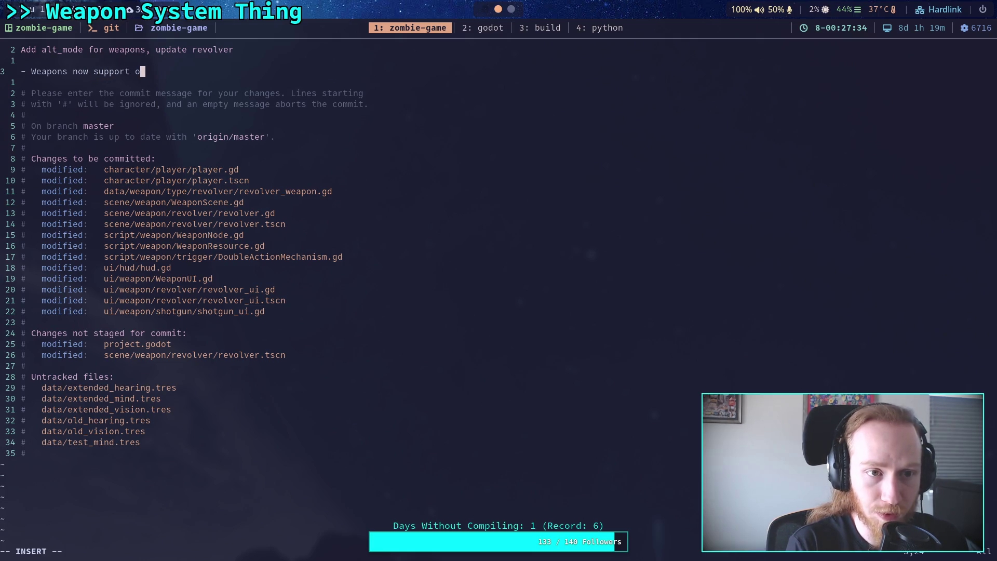
pyautogui.write('lt')
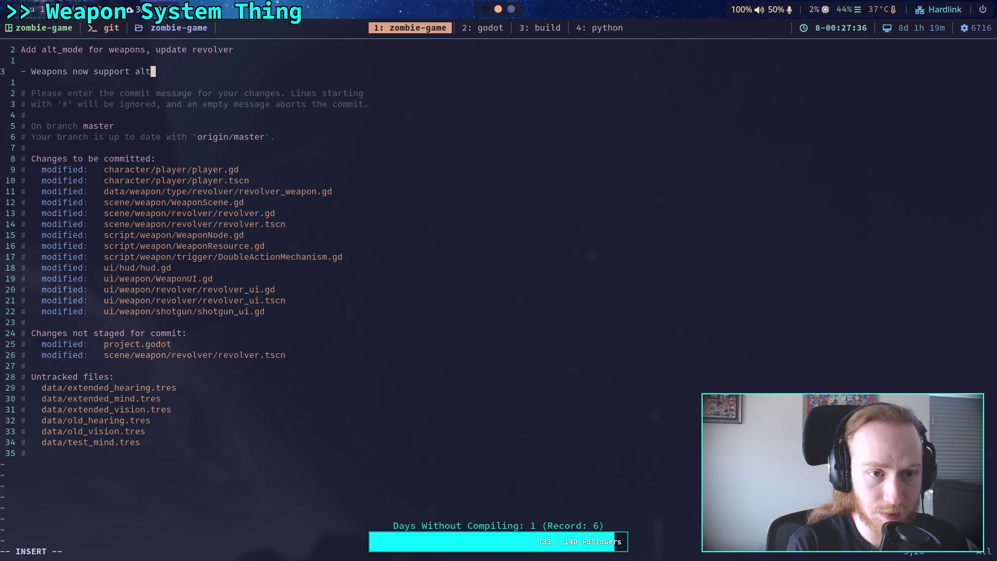
pyautogui.write('ernate ')
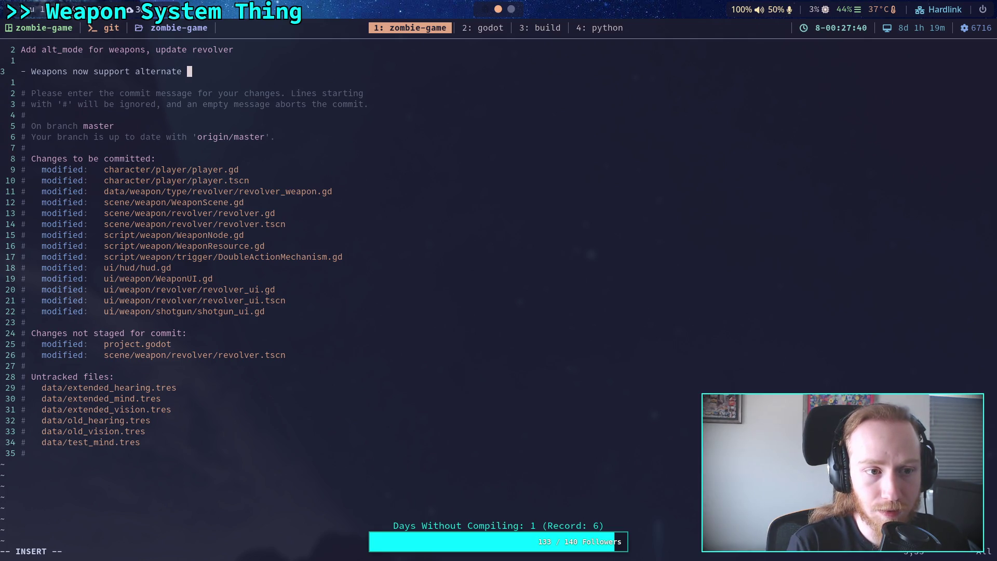
pyautogui.write('fire mode')
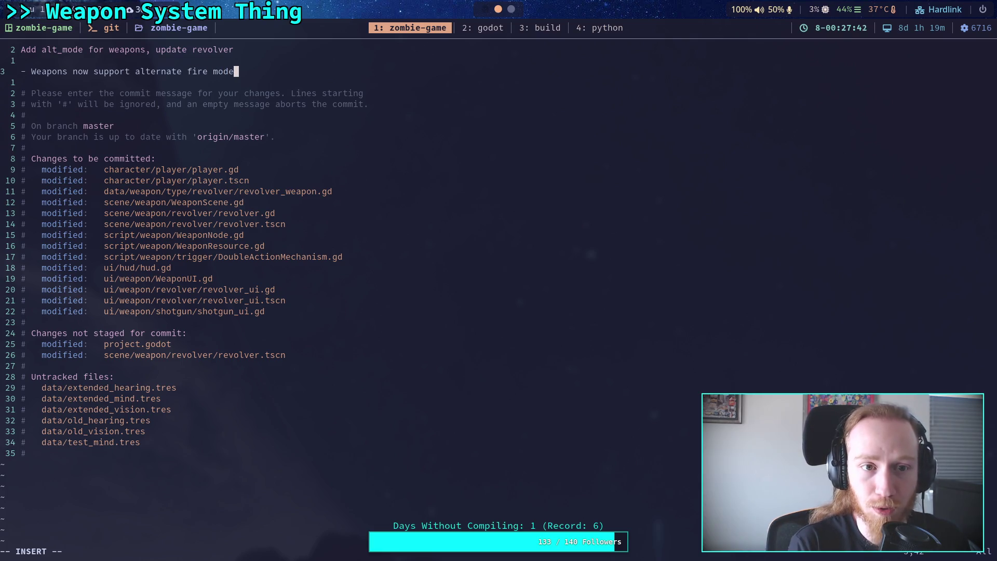
pyautogui.write('s, inten')
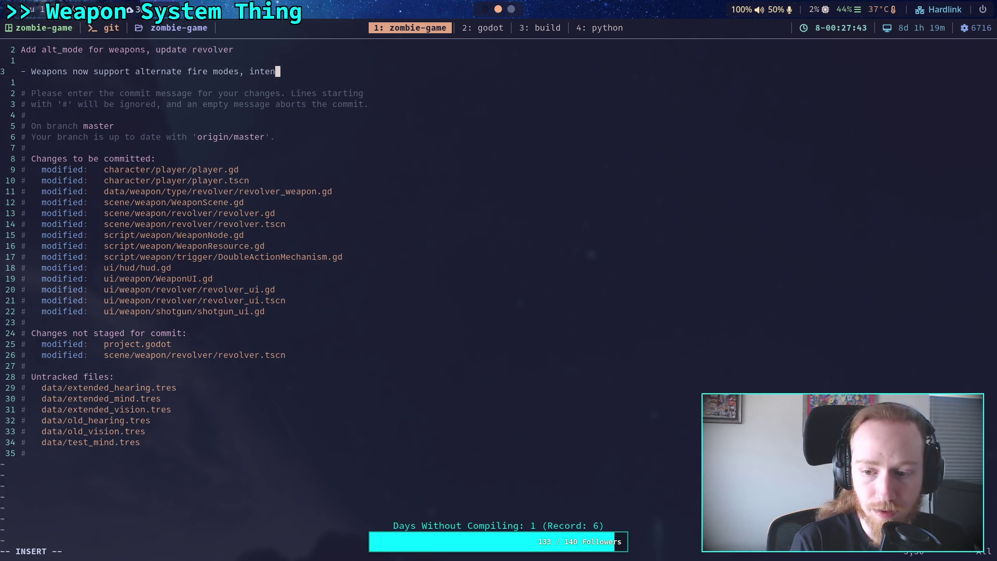
pyautogui.write('ded for')
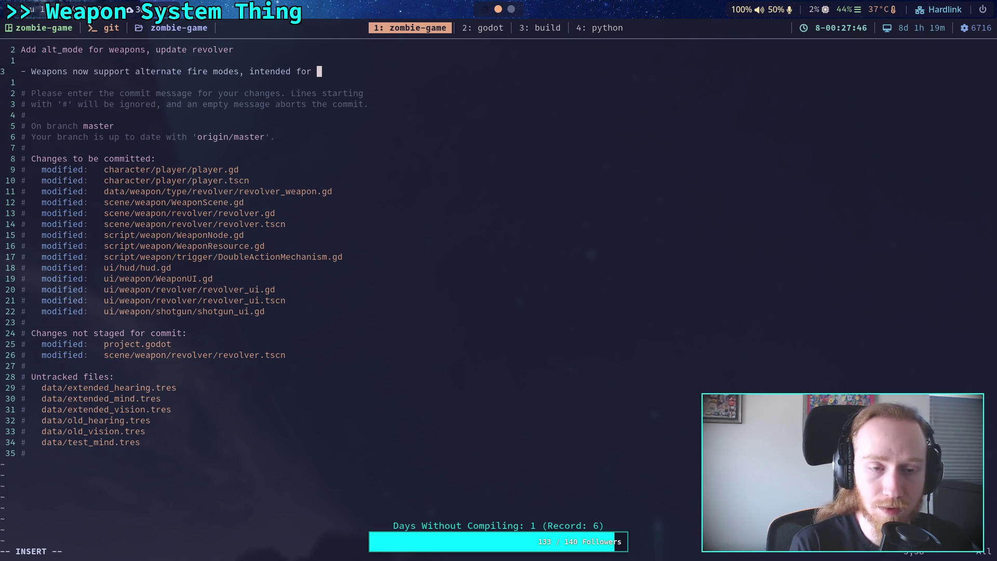
pyautogui.write('attachme')
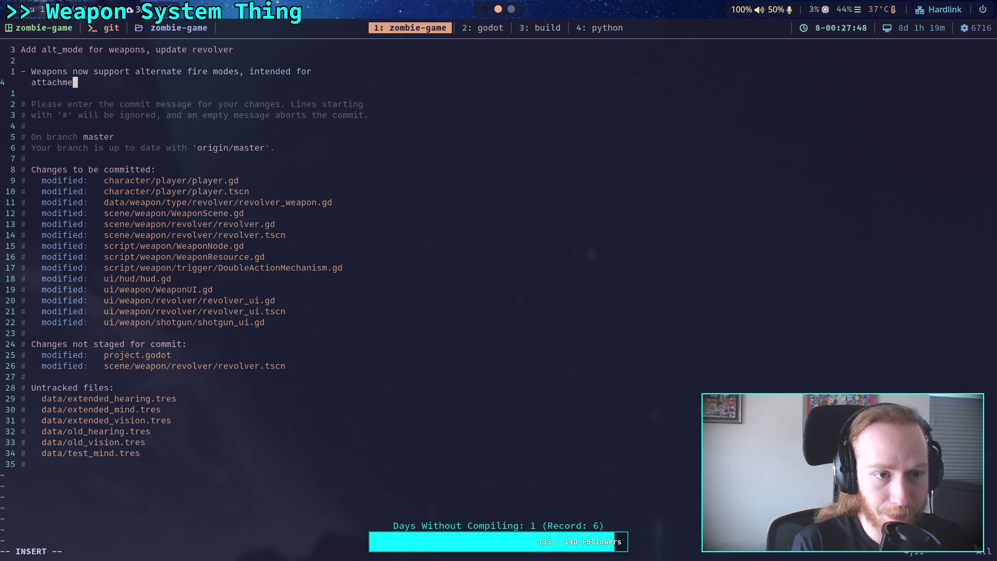
pyautogui.write('nts')
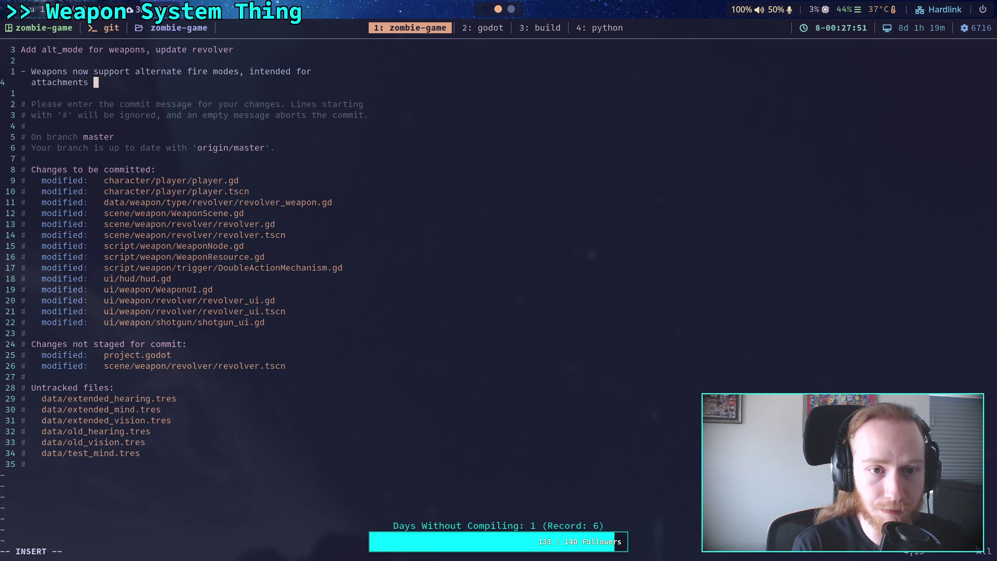
pyautogui.write(' only')
pyautogui.press('BackSpace')
pyautogui.press('BackSpace')
pyautogui.press('BackSpace')
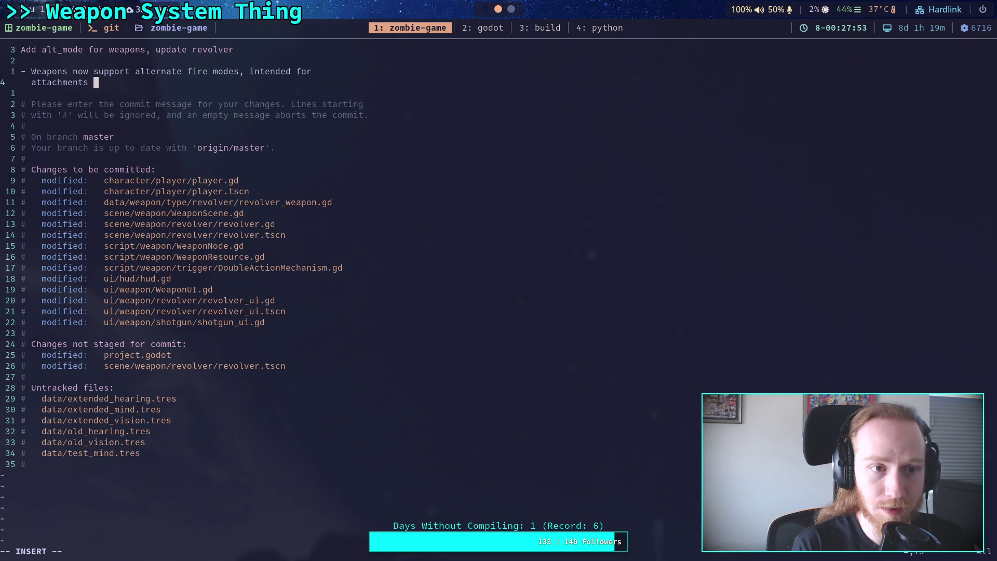
pyautogui.write('/ st')
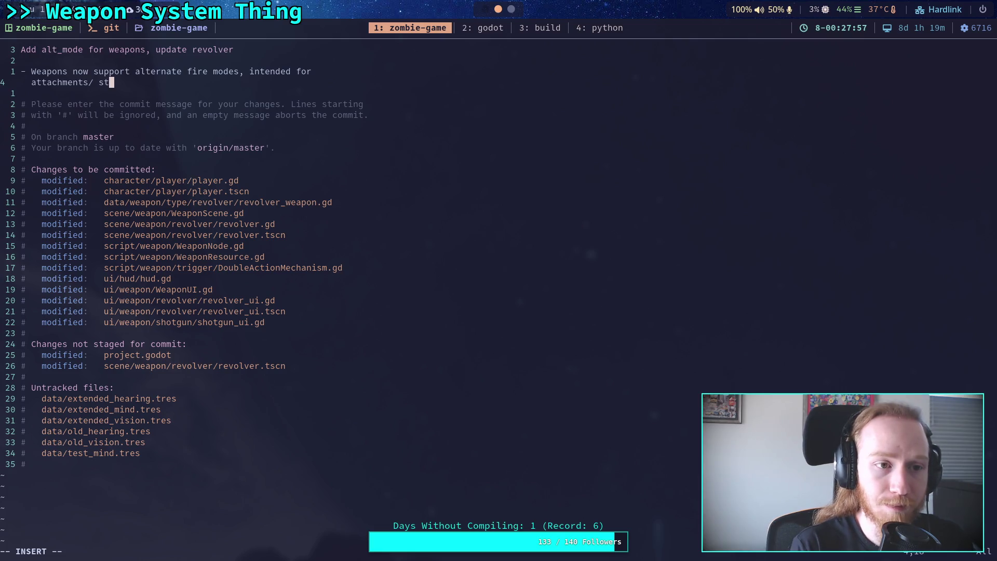
pyautogui.press('BackSpace')
pyautogui.press('BackSpace')
pyautogui.press('BackSpace')
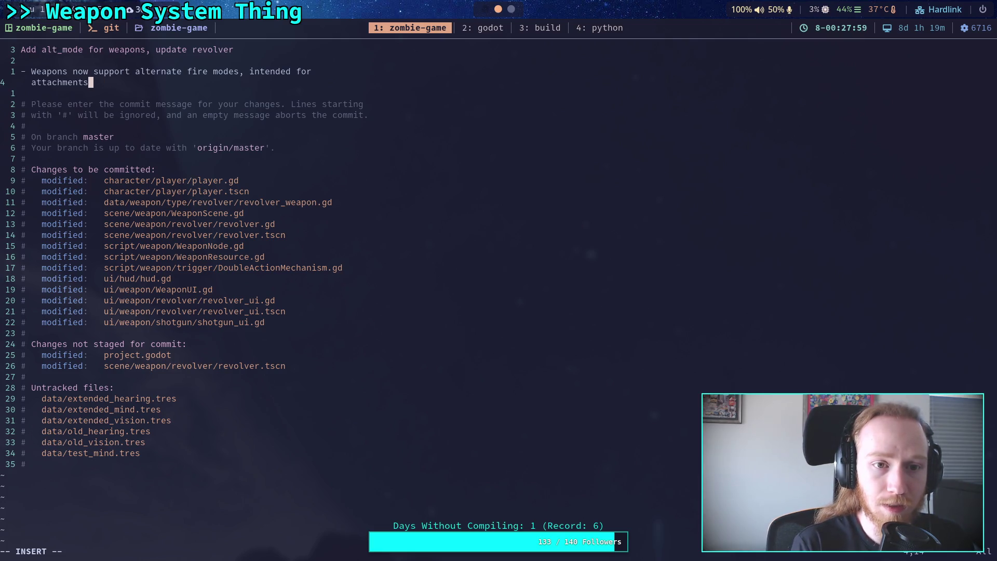
pyautogui.write('.')
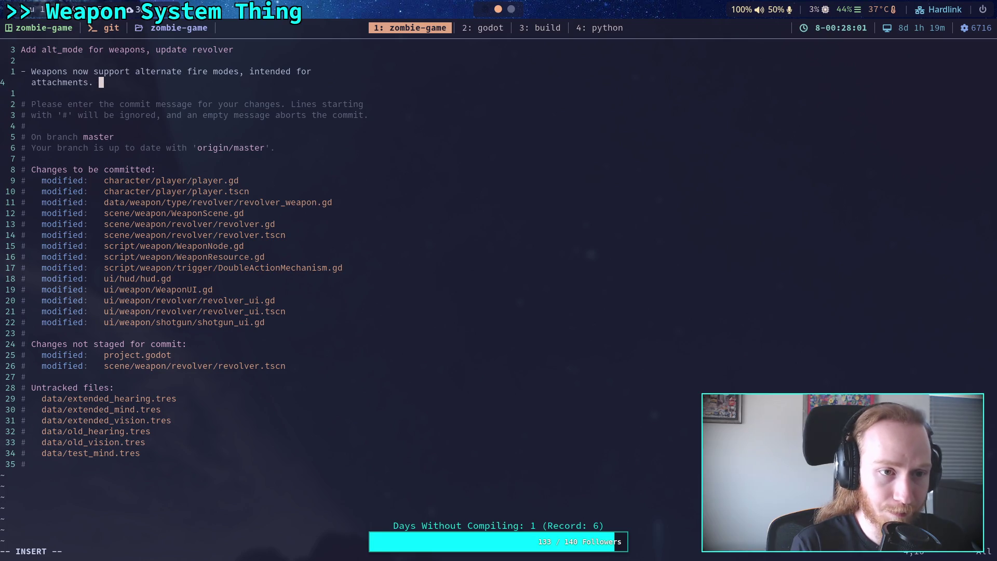
pyautogui.press('BackSpace')
pyautogui.press('Return')
# Step: Add the bullet 'Revolver uses alt mode for fanning the hammer, a special exception for alt mode usage.'
pyautogui.write('Revol')
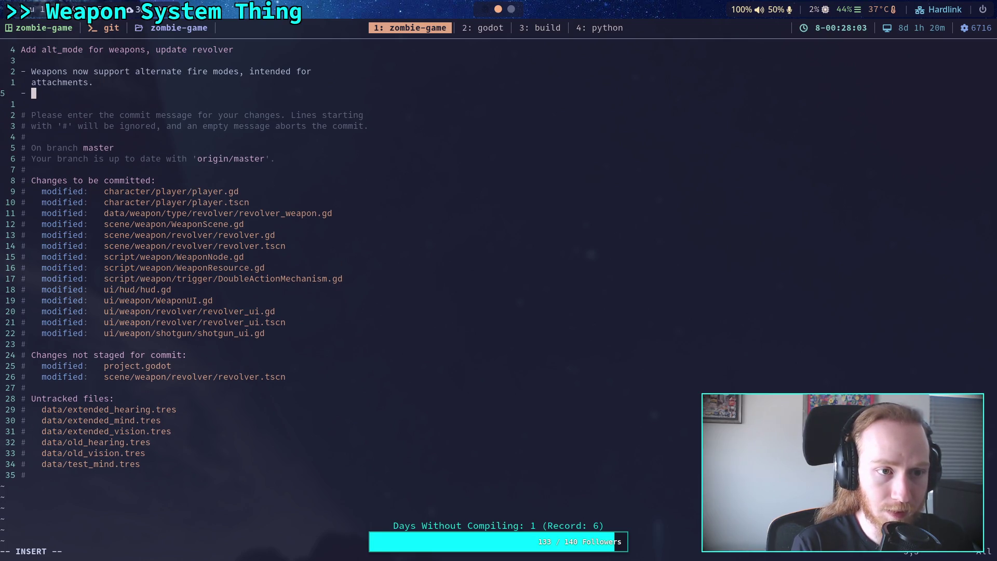
pyautogui.write('ver ')
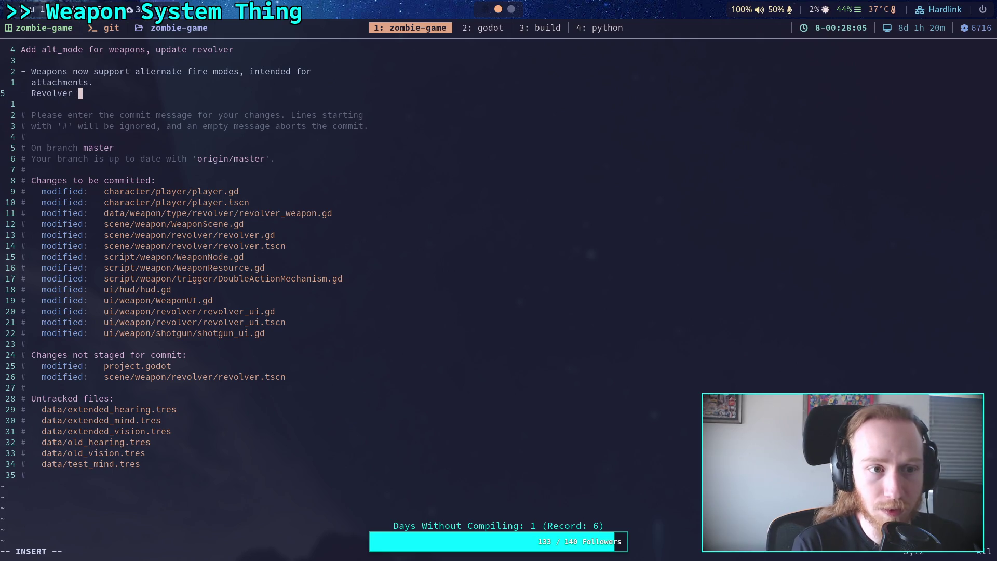
pyautogui.write('uses alt mode ')
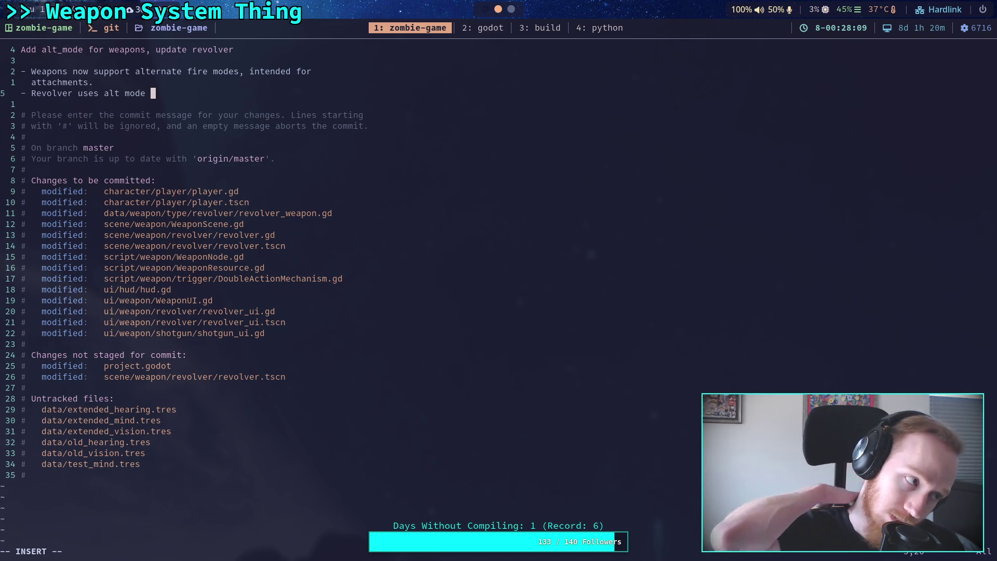
pyautogui.write('for ')
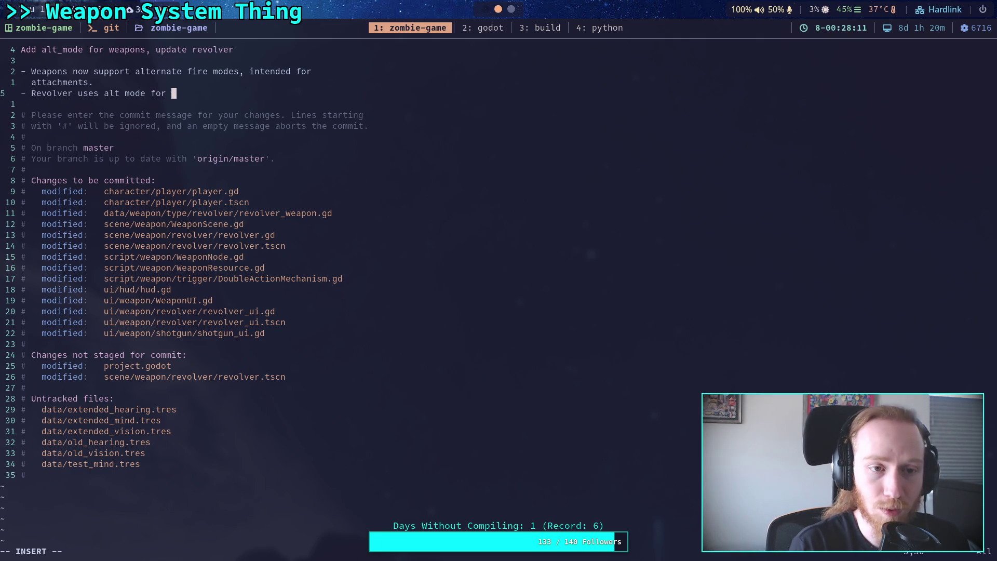
pyautogui.write('fanning th')
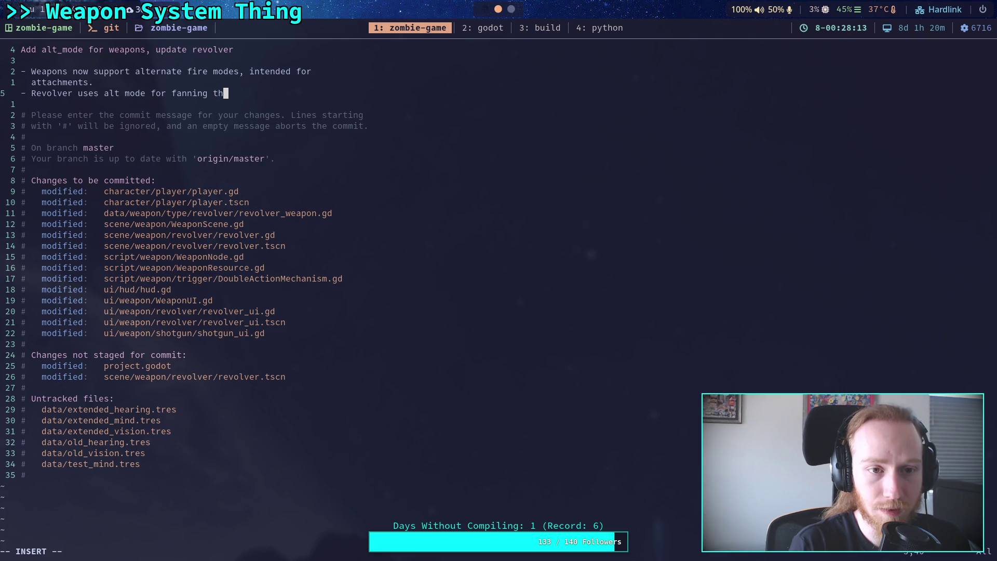
pyautogui.write('e hammer, ')
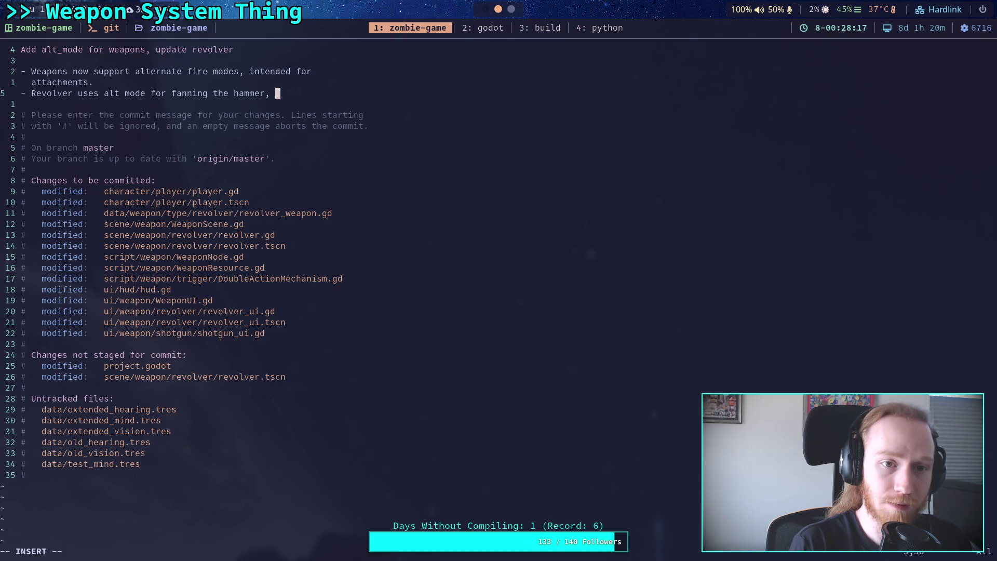
pyautogui.write('an ex')
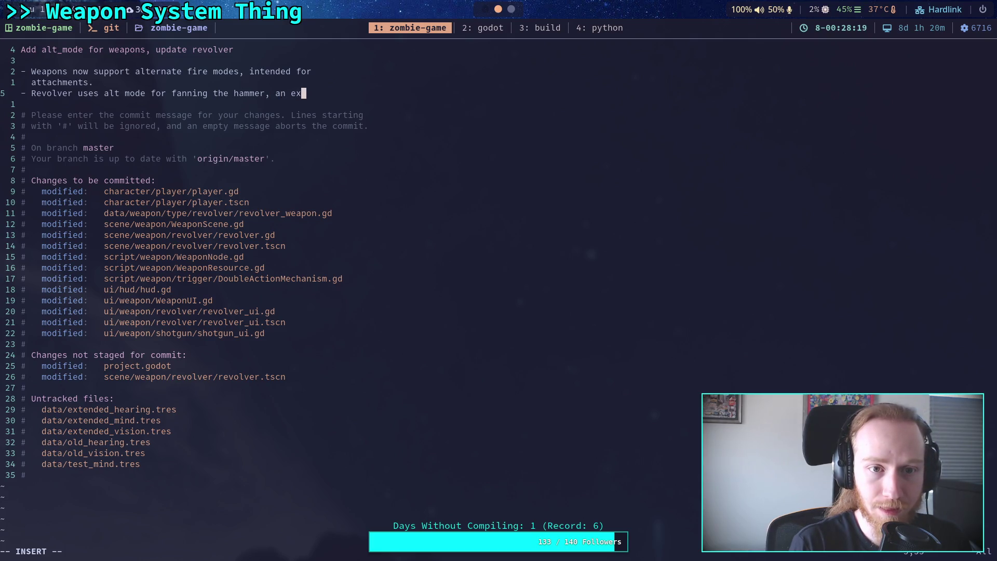
pyautogui.press('BackSpace')
pyautogui.press('BackSpace')
pyautogui.press('BackSpace')
pyautogui.write('special')
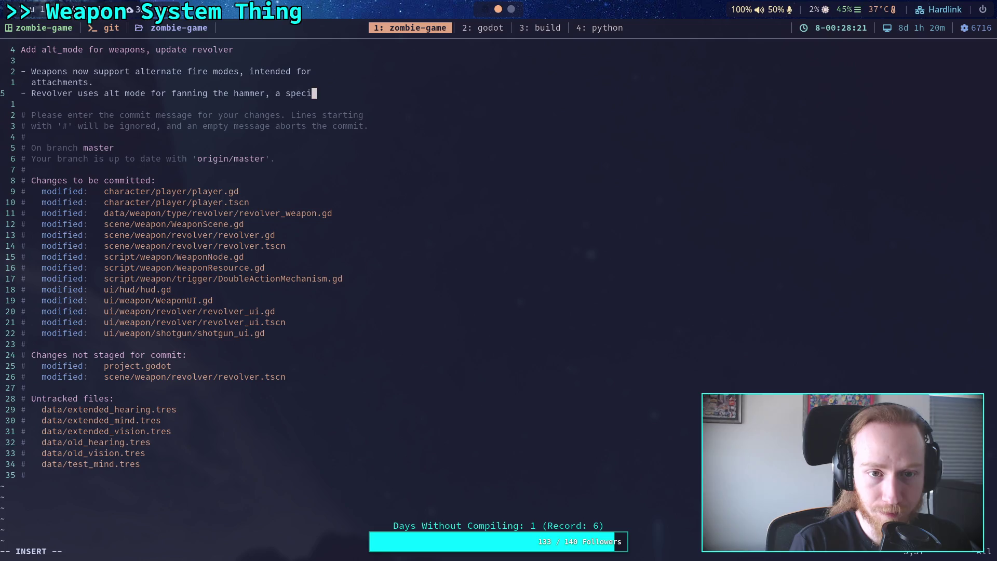
pyautogui.press('Return')
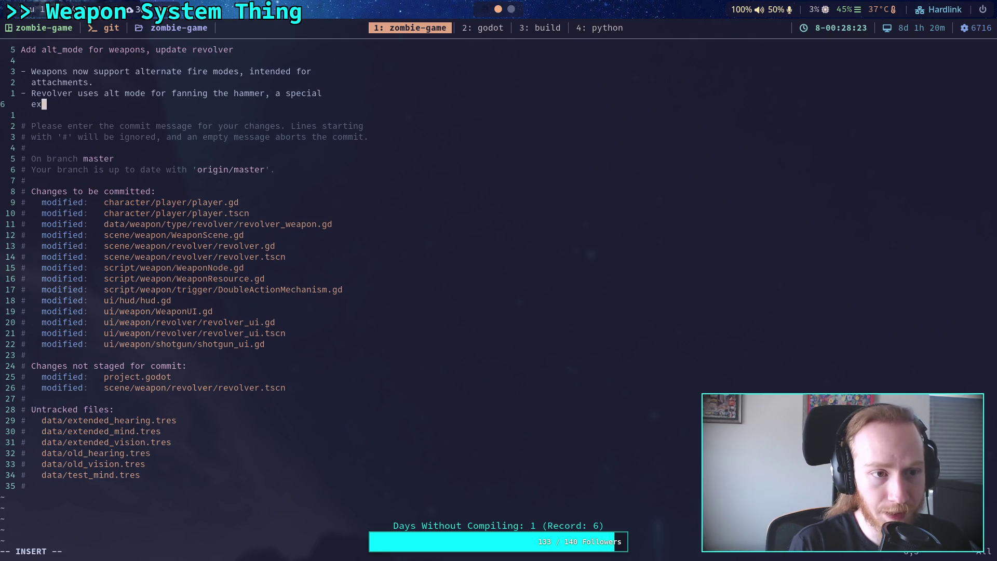
pyautogui.write('ception ')
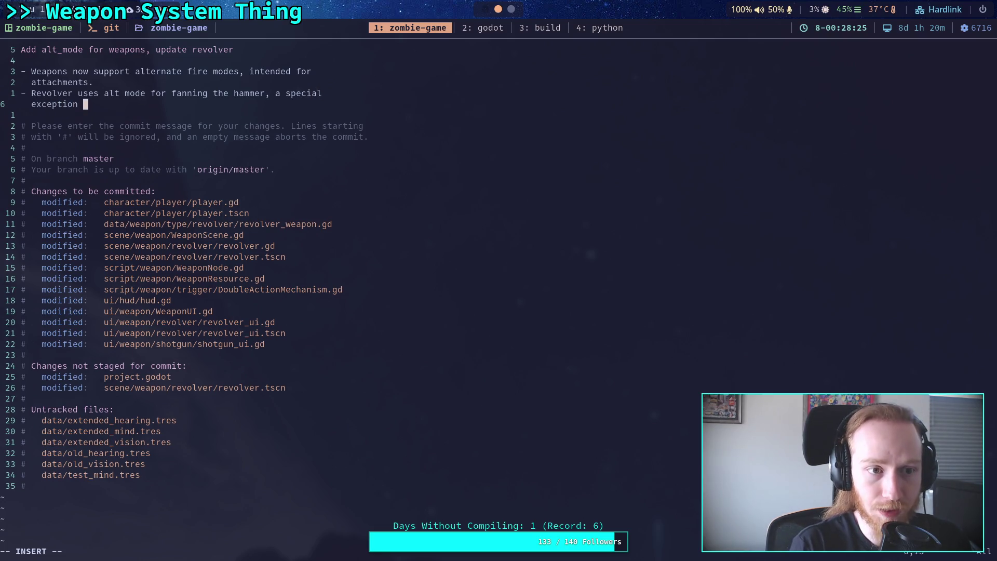
pyautogui.write('for alt m')
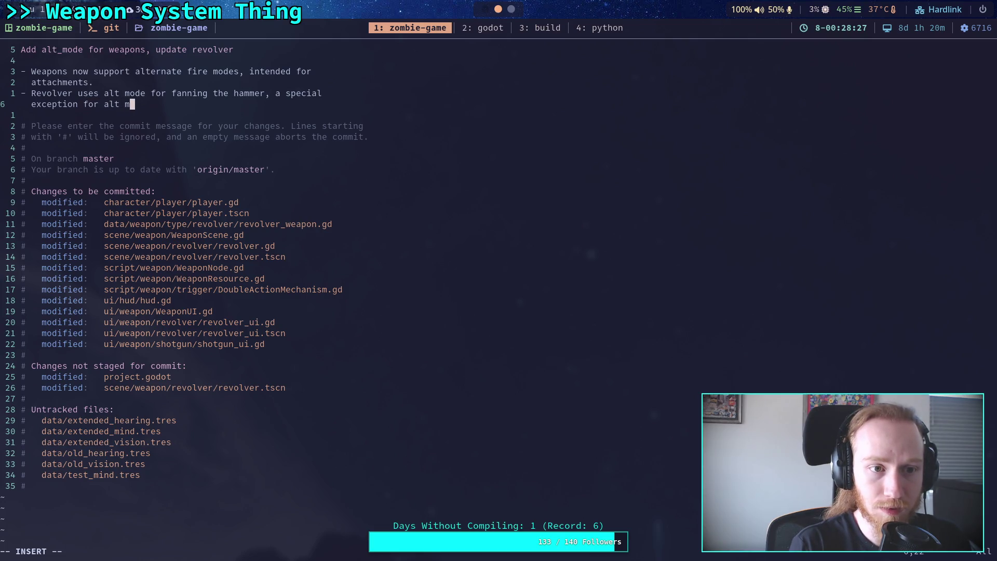
pyautogui.write('ode usag')
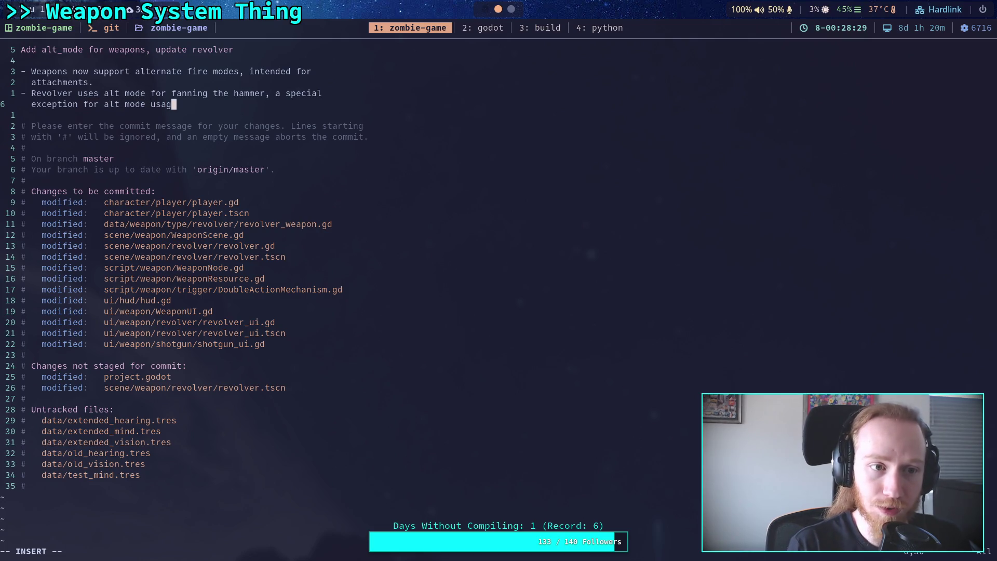
pyautogui.write('e')
pyautogui.write('.')
pyautogui.press('Return')
pyautogui.write('-')
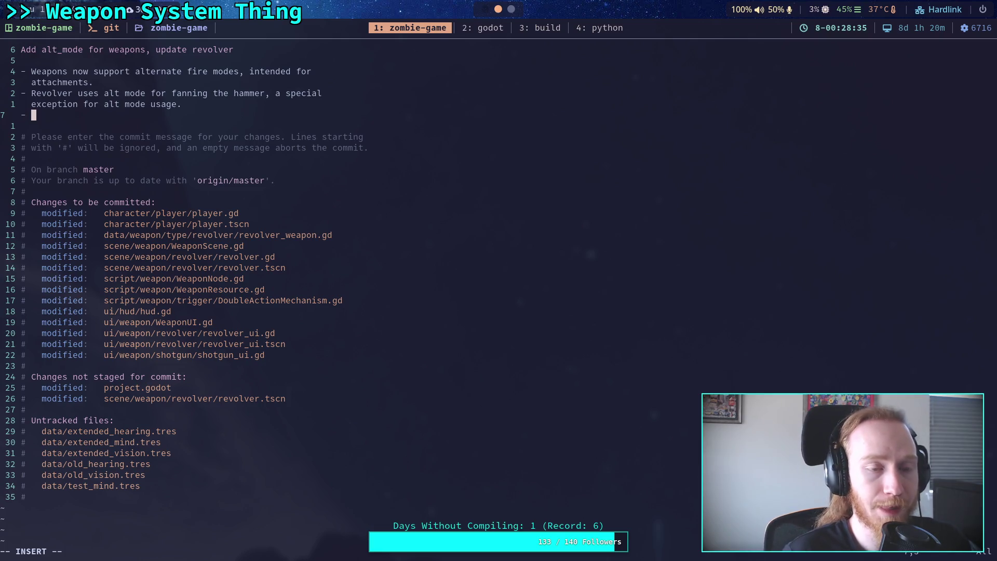
# Step: Add the bullet 'Previous commit updated the input for alt toggle to Z key' and begin another
pyautogui.write('U')
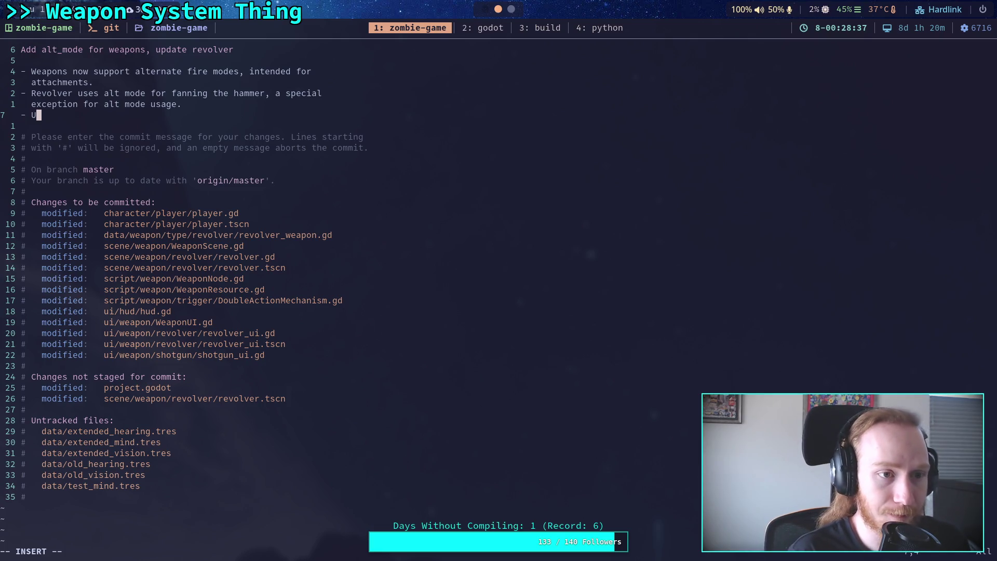
pyautogui.write('pdated inp')
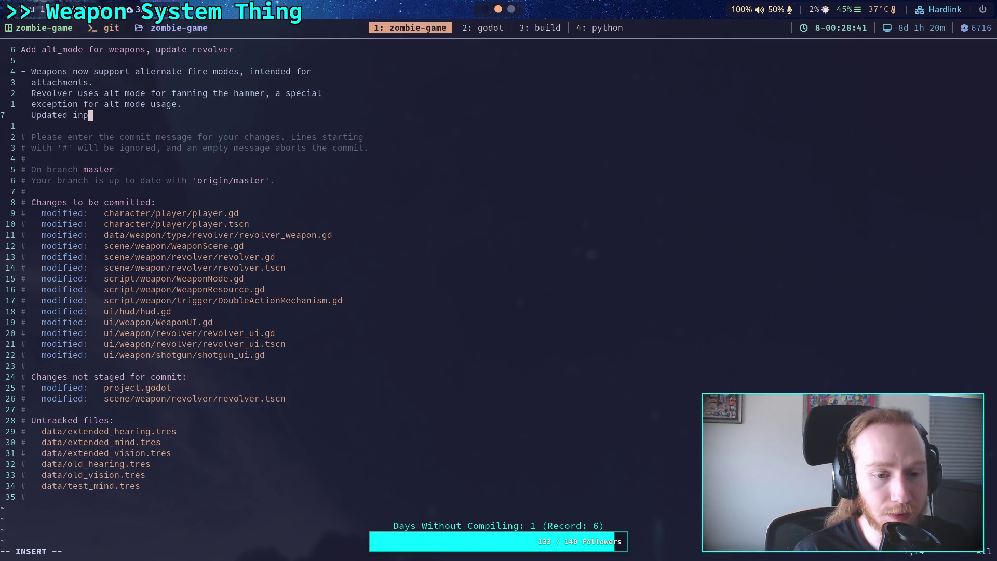
pyautogui.press('BackSpace')
pyautogui.press('BackSpace')
pyautogui.press('BackSpace')
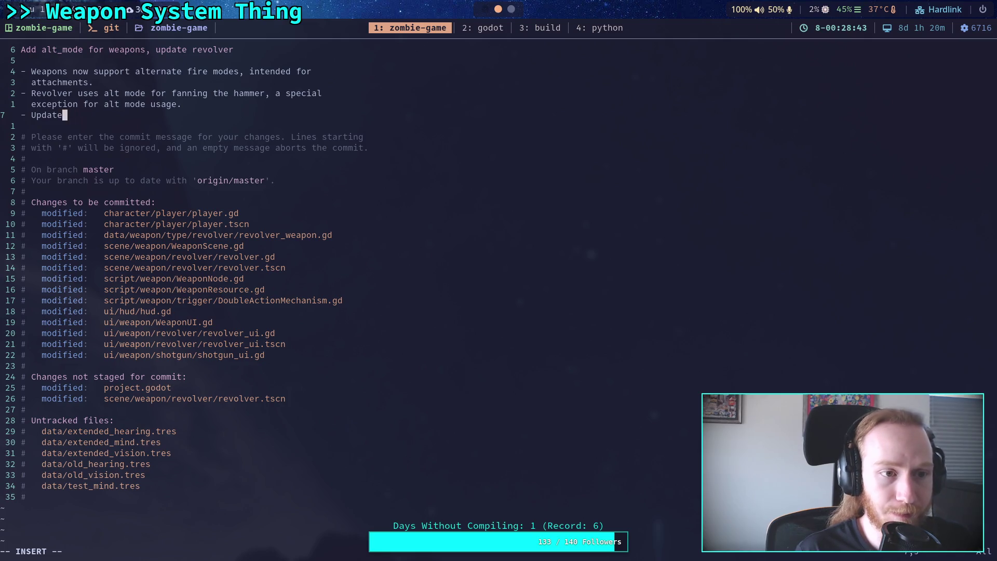
pyautogui.write('Previo')
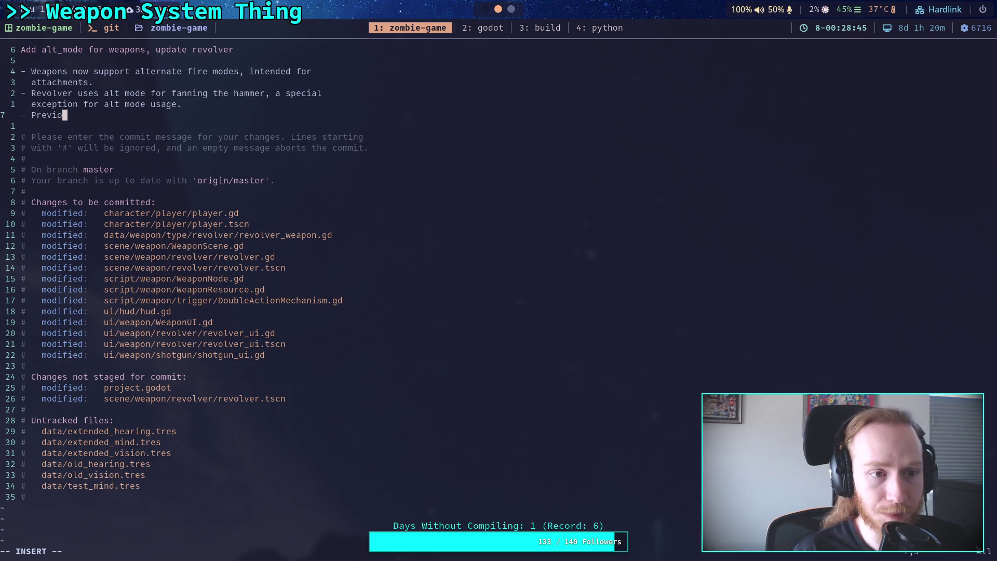
pyautogui.write('us commet ')
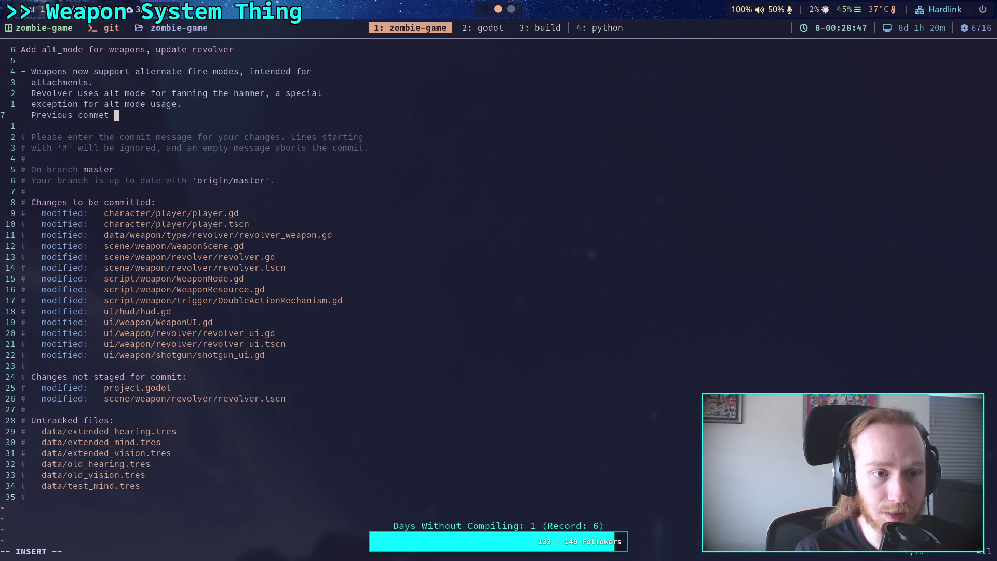
pyautogui.press('BackSpace')
pyautogui.press('BackSpace')
pyautogui.press('BackSpace')
pyautogui.write('it updated')
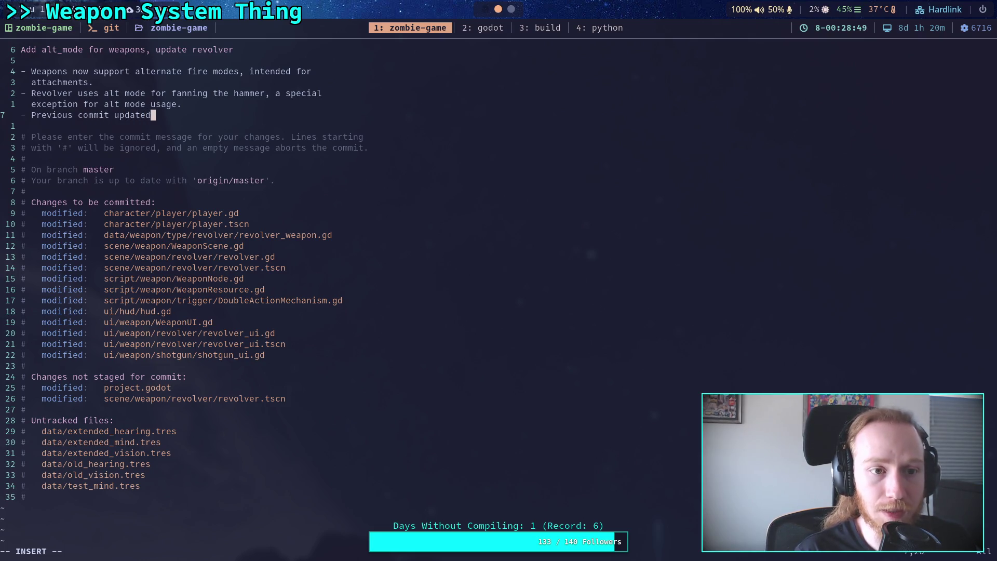
pyautogui.write(' the input for ')
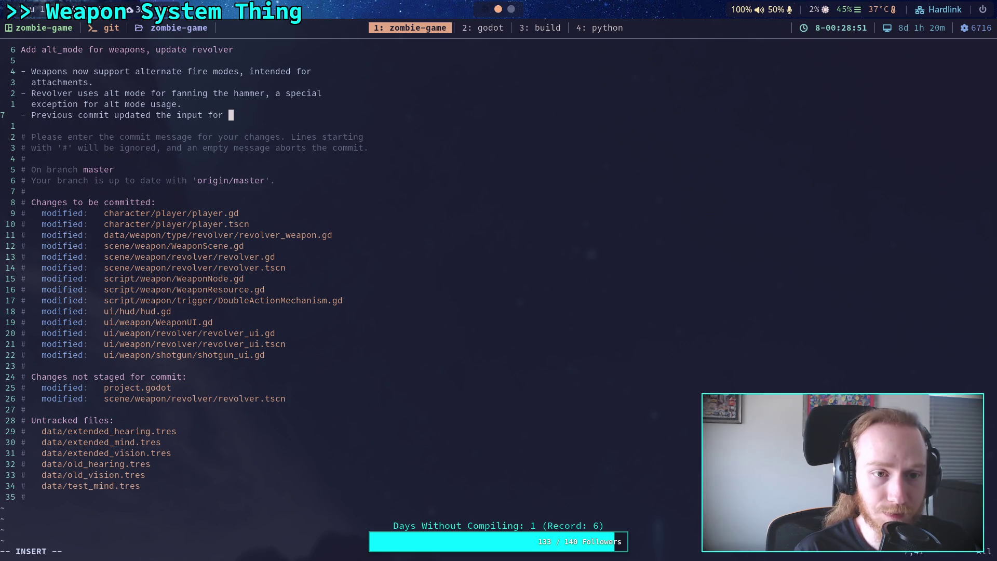
pyautogui.write('alt togg')
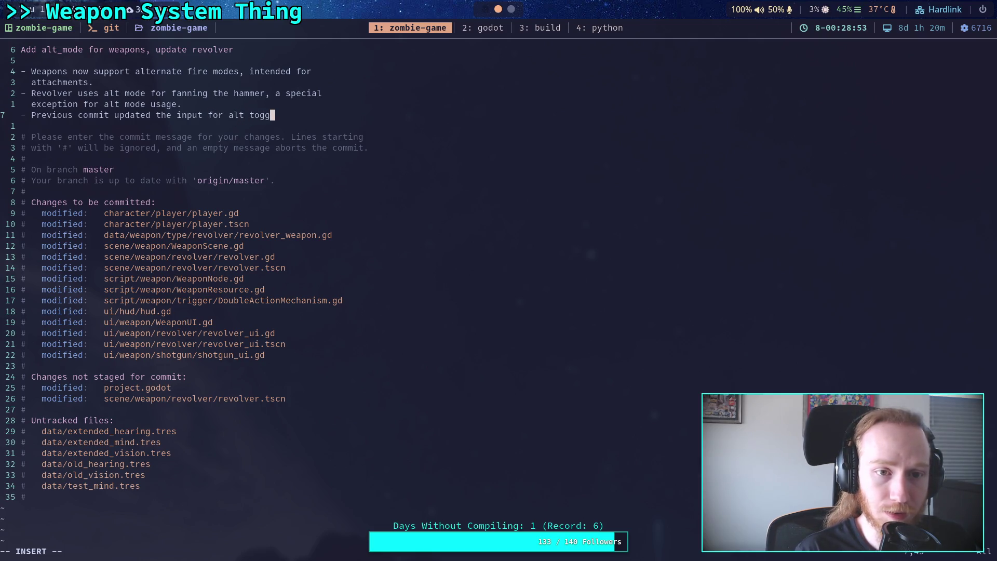
pyautogui.write('le to Z')
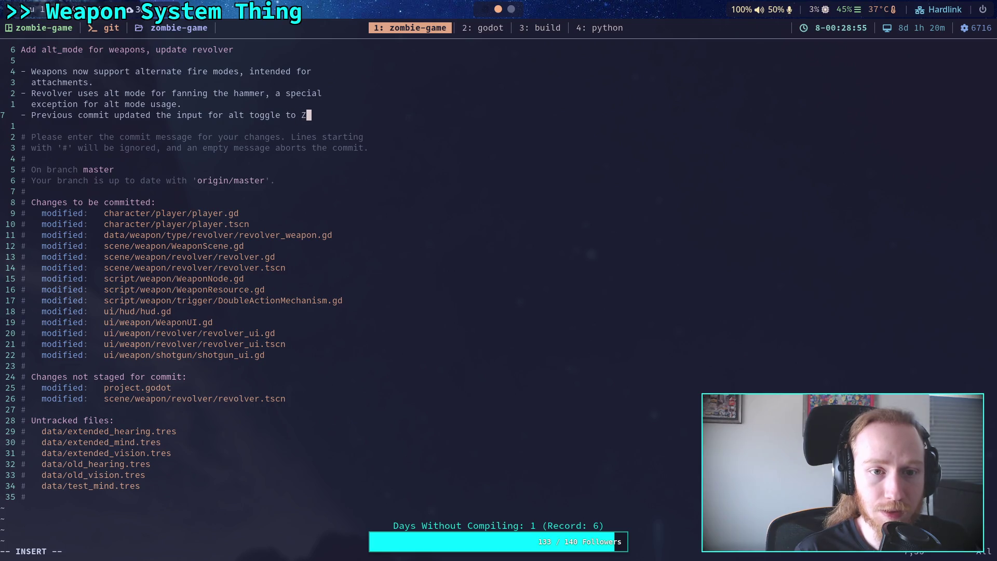
pyautogui.write(' key')
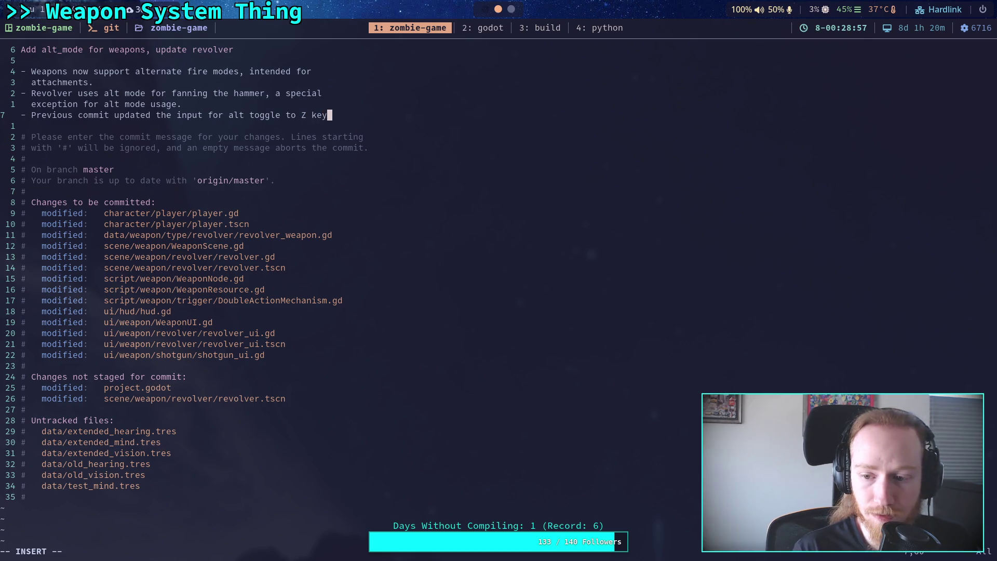
pyautogui.press('Return')
pyautogui.write('- Pr')
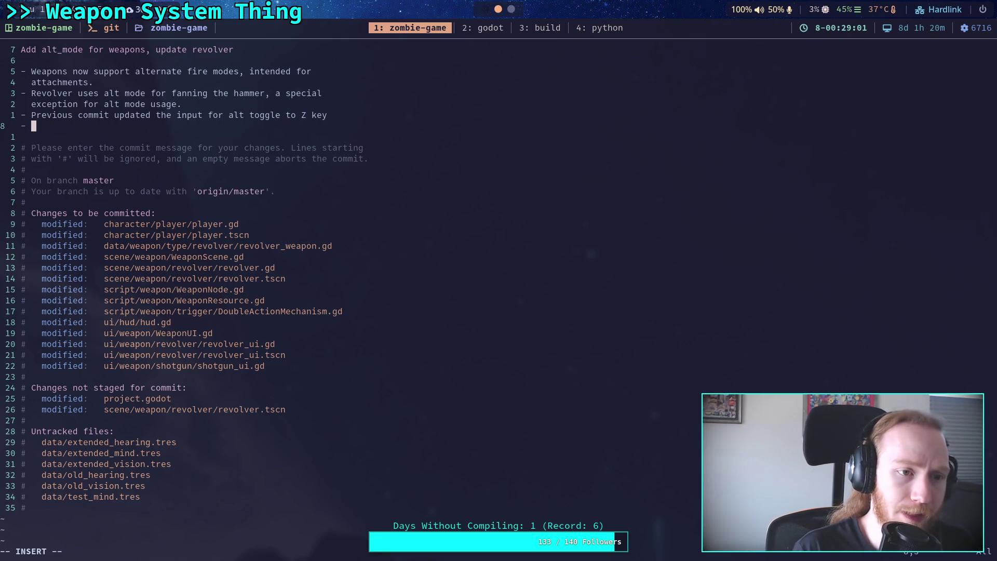
pyautogui.write('evios co')
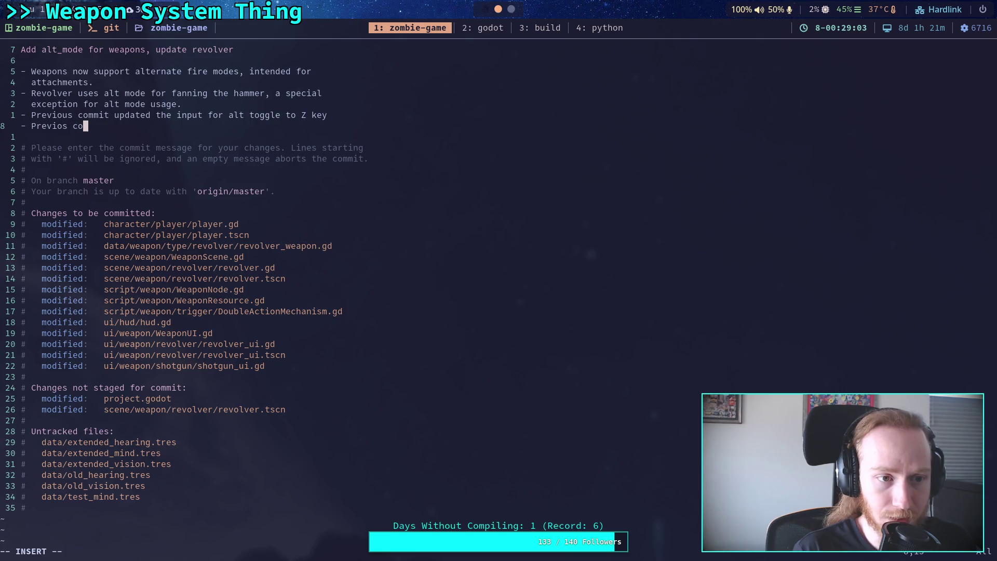
# Step: Complete the bullet 'Previous commit also moved flashlight to T key', fixing the 'Previos' typo
pyautogui.press('BackSpace')
pyautogui.press('BackSpace')
pyautogui.press('BackSpace')
pyautogui.write('us')
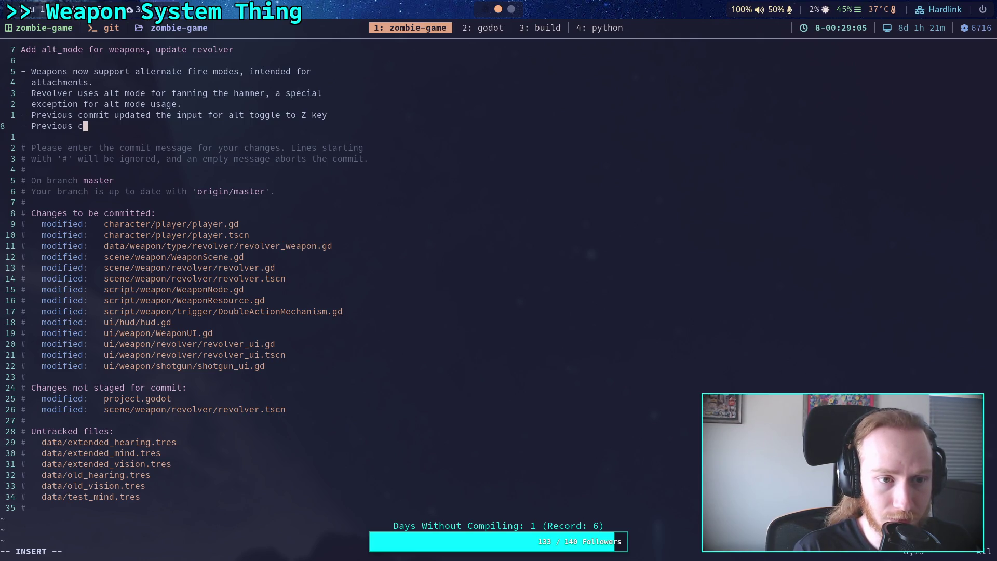
pyautogui.press('BackSpace')
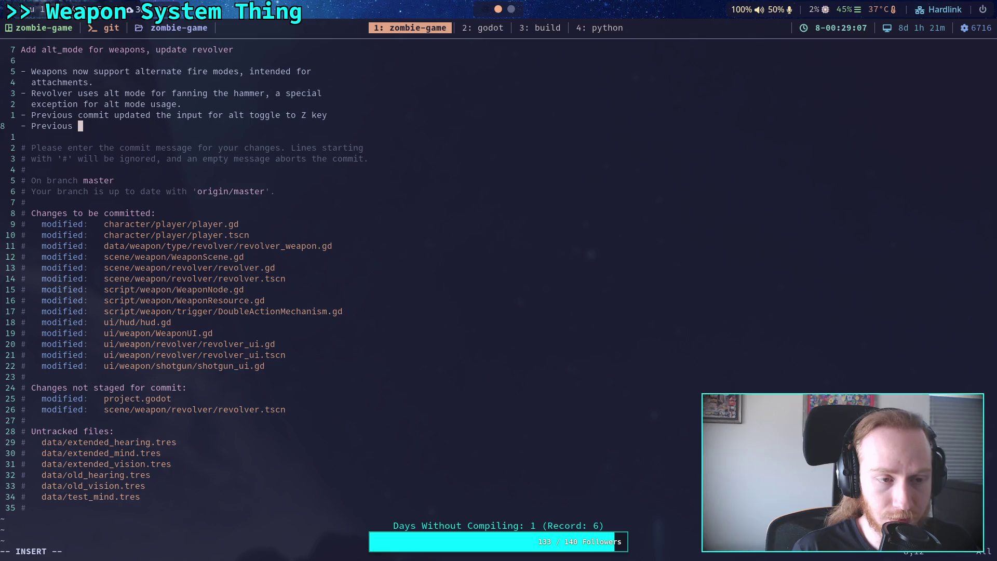
pyautogui.click(80, 115)
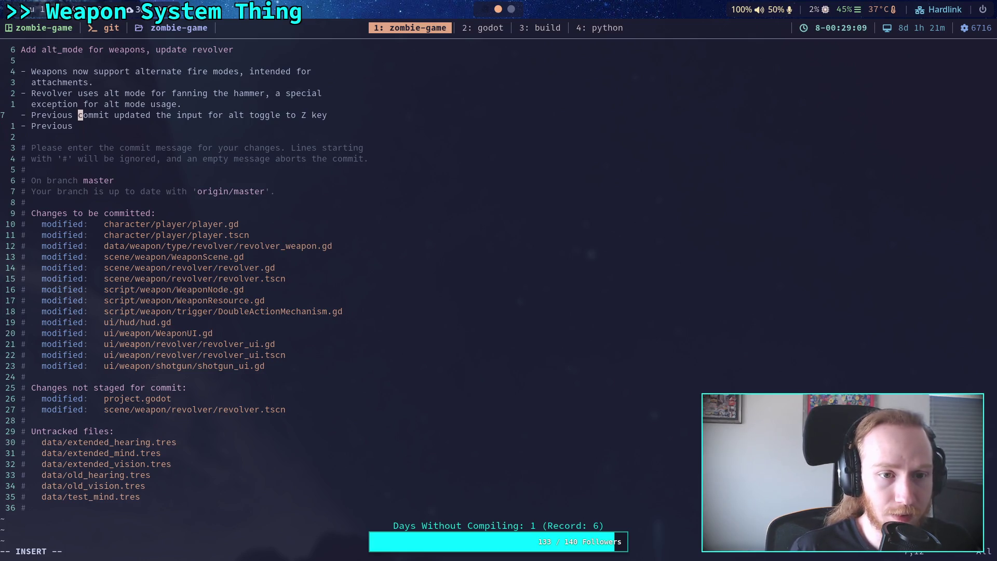
pyautogui.click(81, 125)
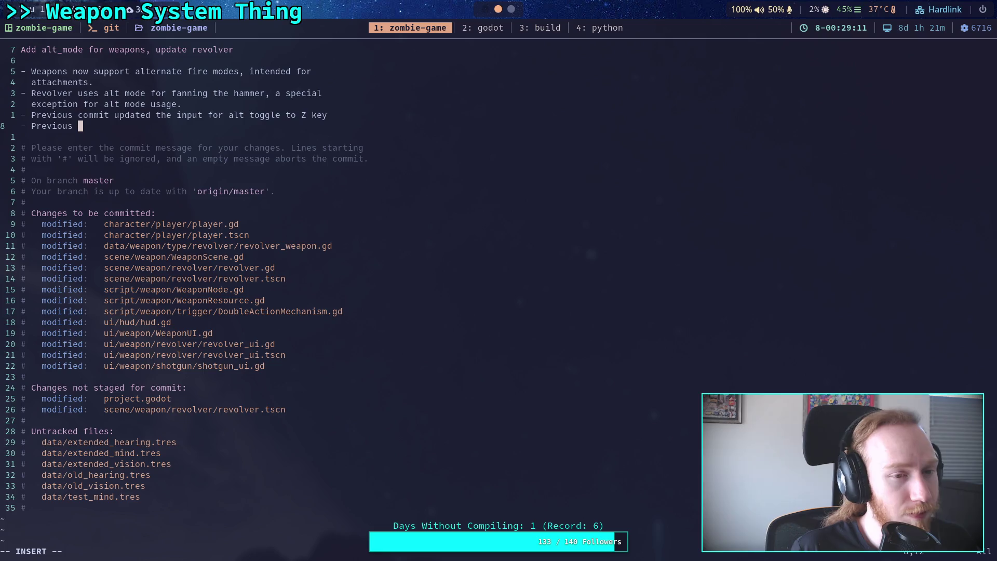
pyautogui.write('commit ')
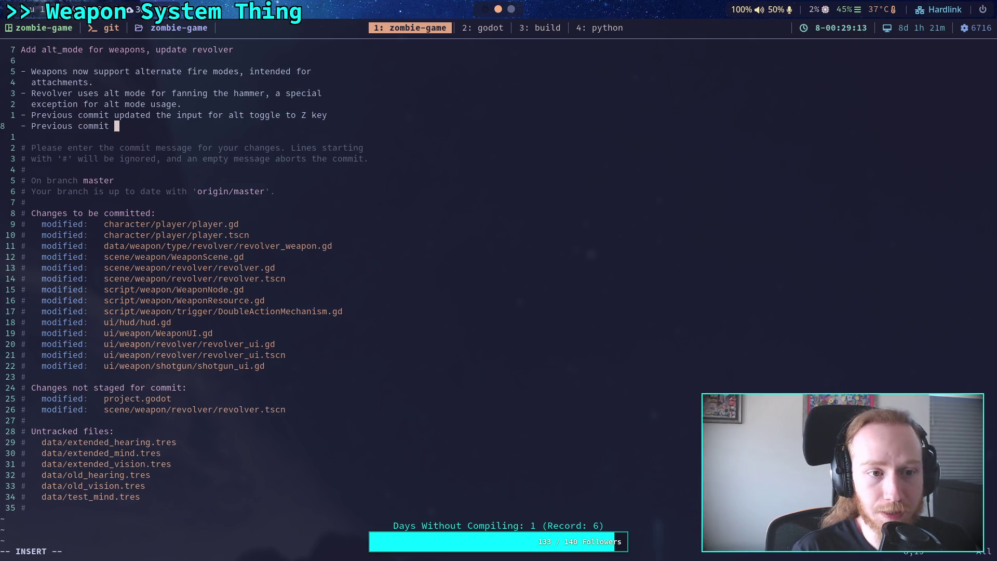
pyautogui.write('also moved ')
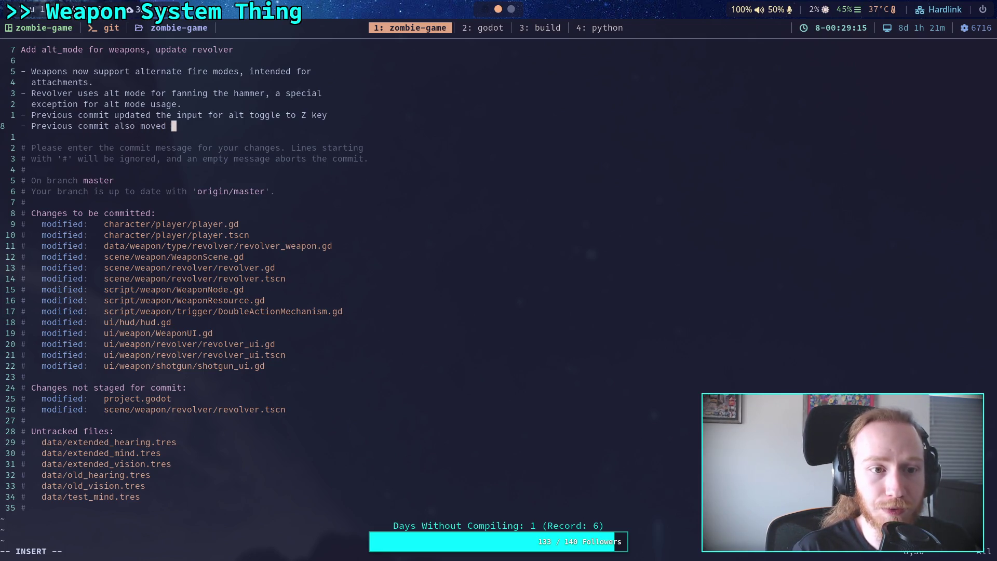
pyautogui.write('flash')
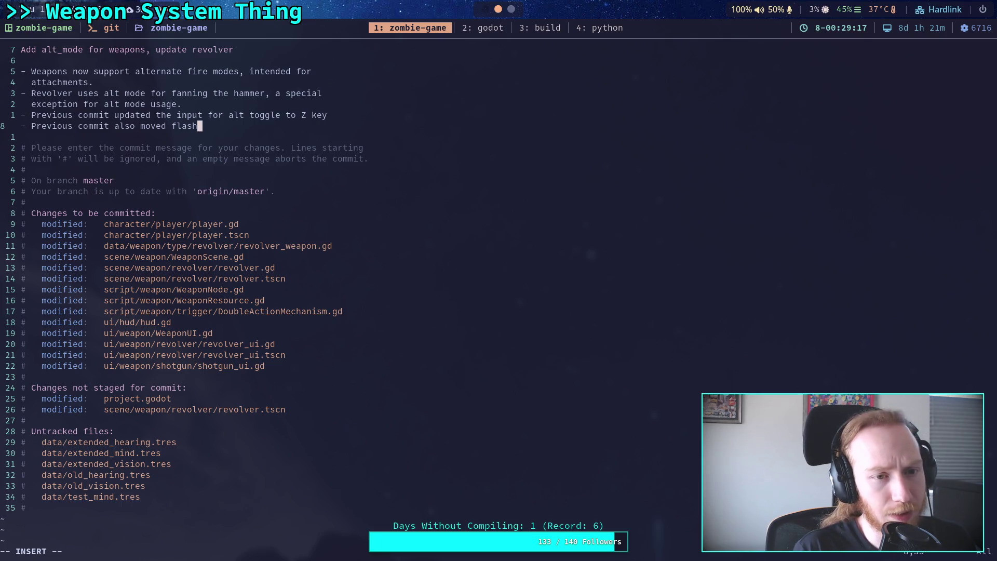
pyautogui.write('light ')
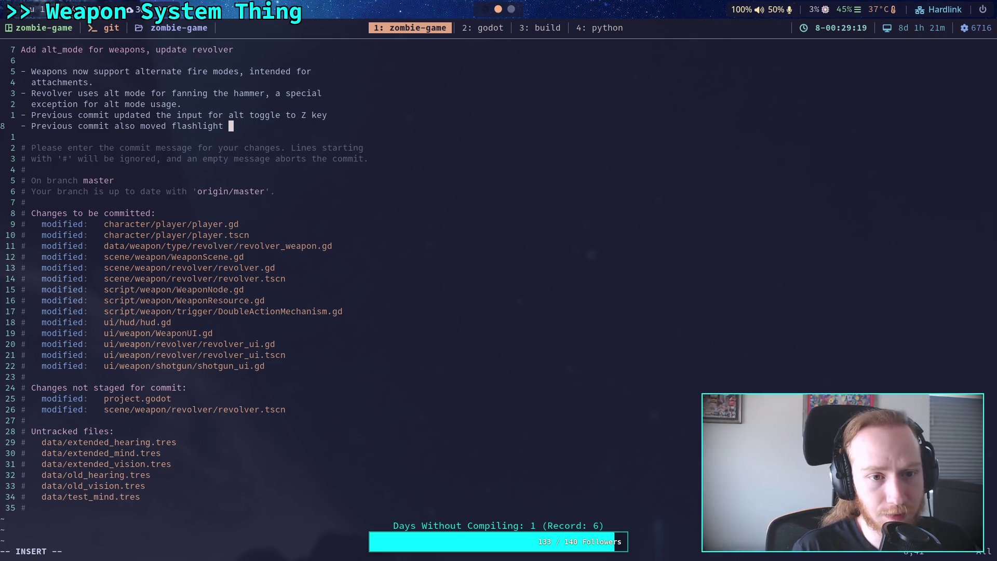
pyautogui.write('to T')
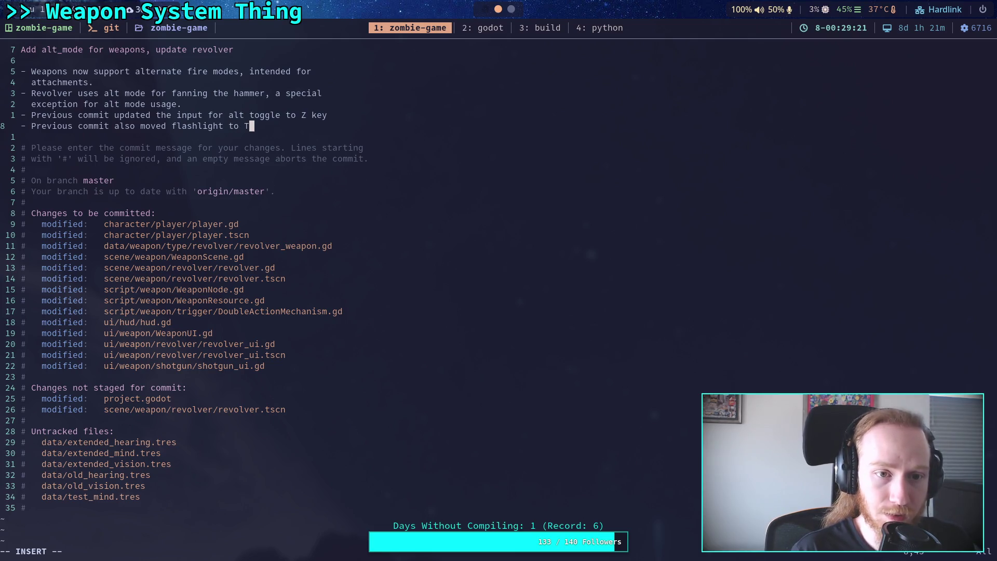
pyautogui.write(' key')
# Step: Start a new bullet: 'Big refactor for revolver scripts to de-tangle spaghetti'
pyautogui.press('Return')
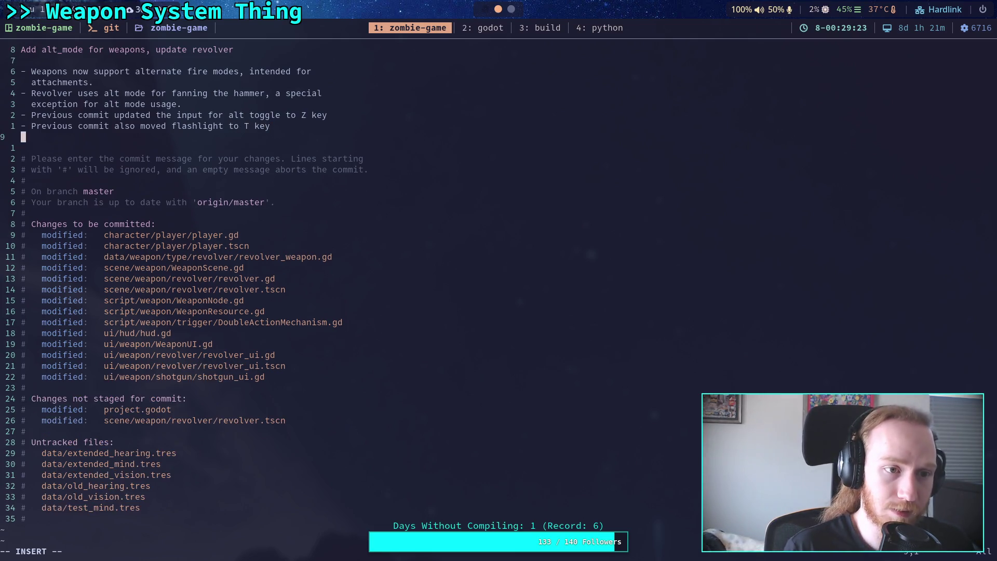
pyautogui.write('-')
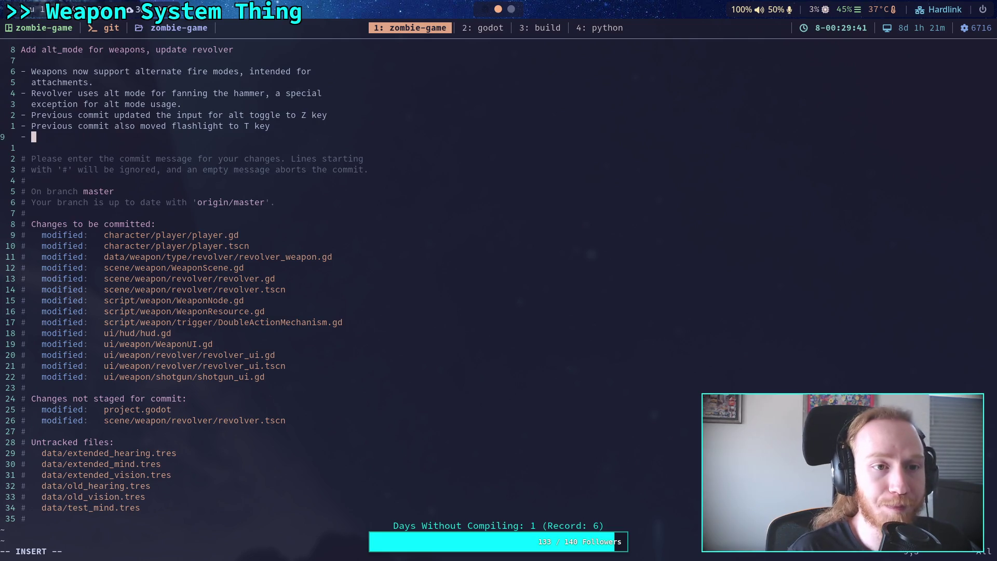
pyautogui.write('Chang')
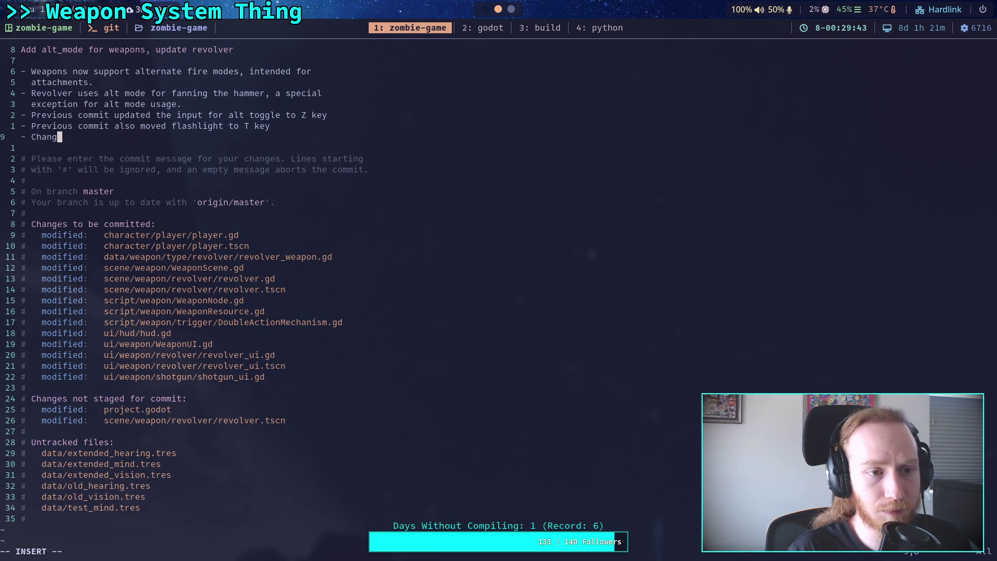
pyautogui.press('BackSpace')
pyautogui.press('BackSpace')
pyautogui.press('BackSpace')
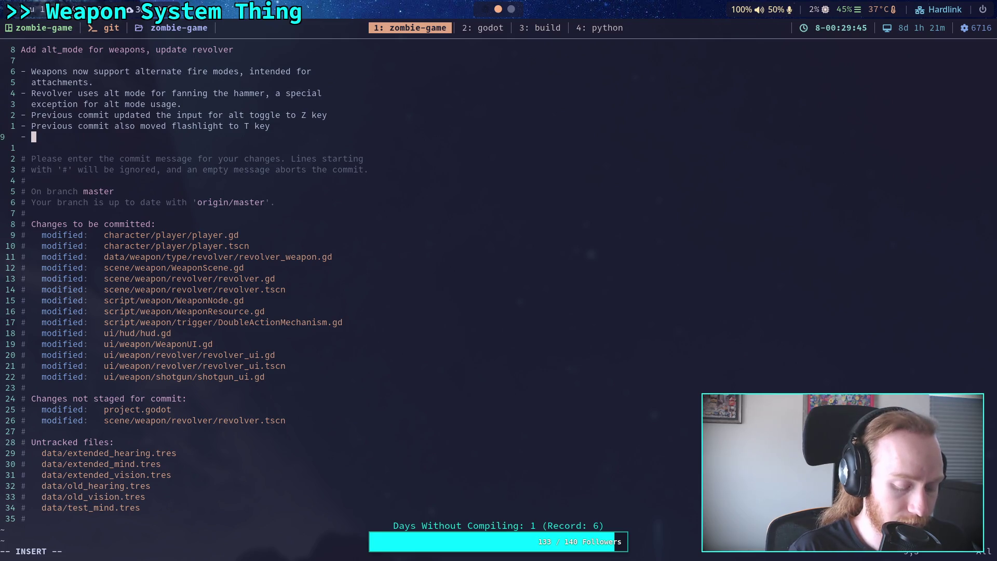
pyautogui.write('Bi')
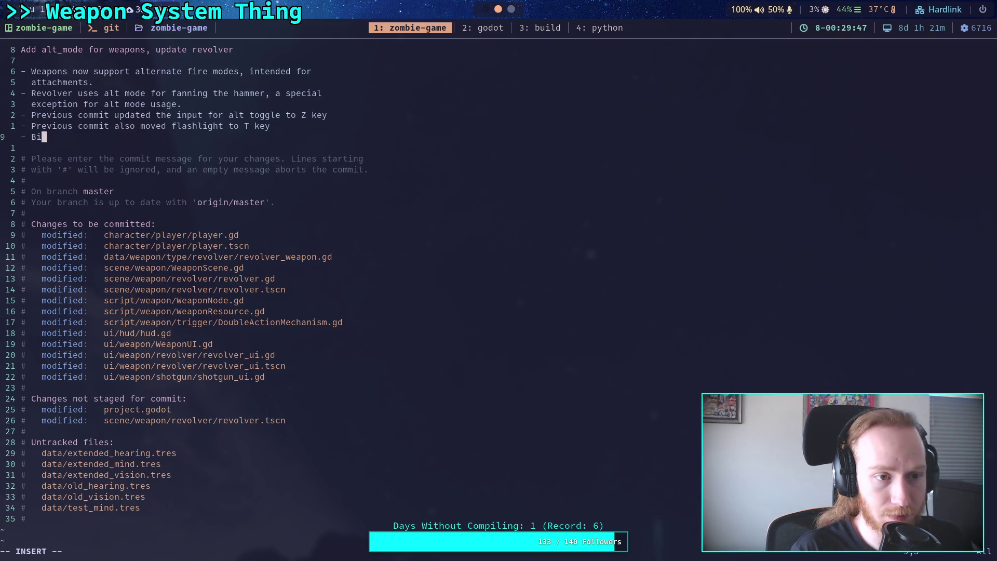
pyautogui.write('g refactor ')
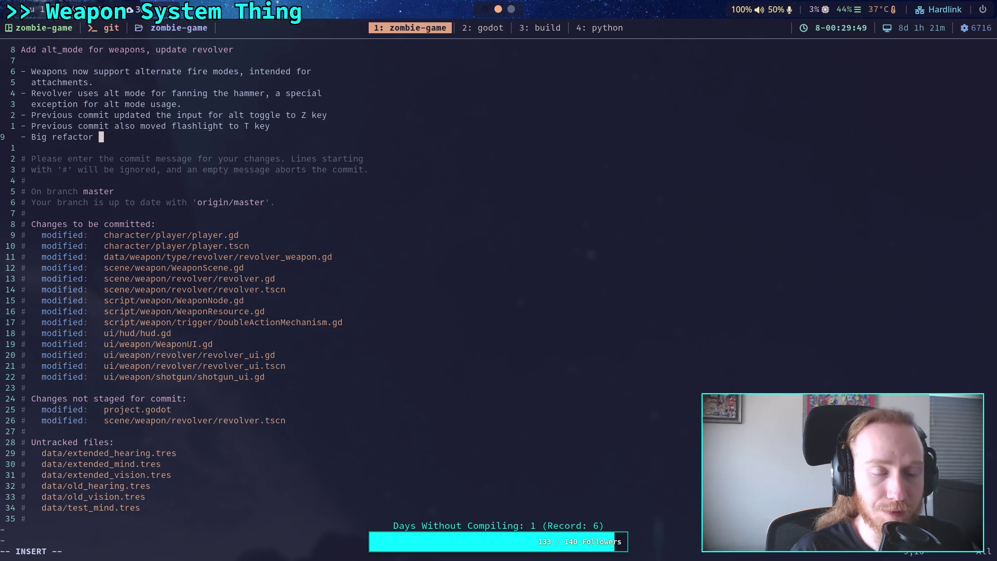
pyautogui.write('for ro')
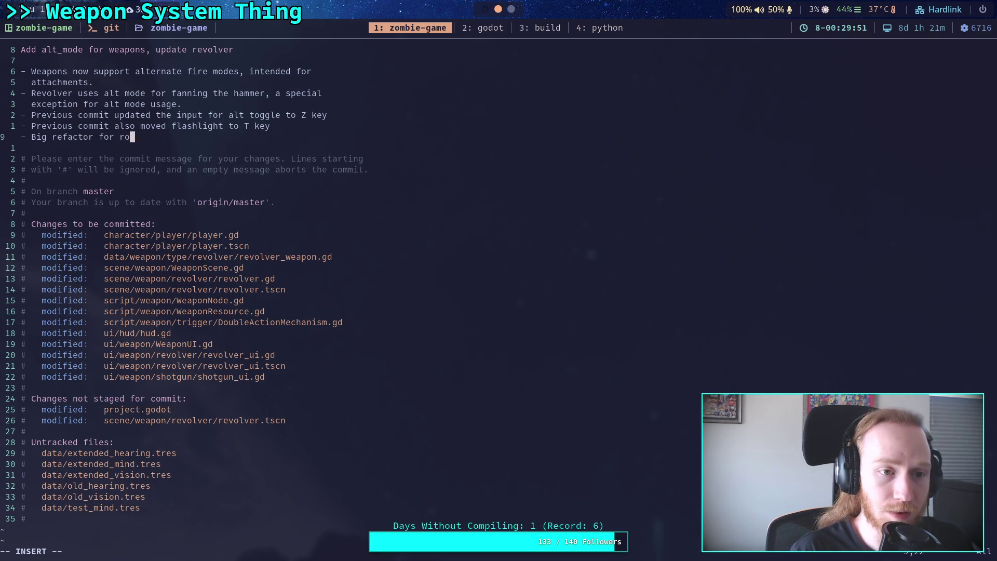
pyautogui.press('BackSpace')
pyautogui.write('evolver ')
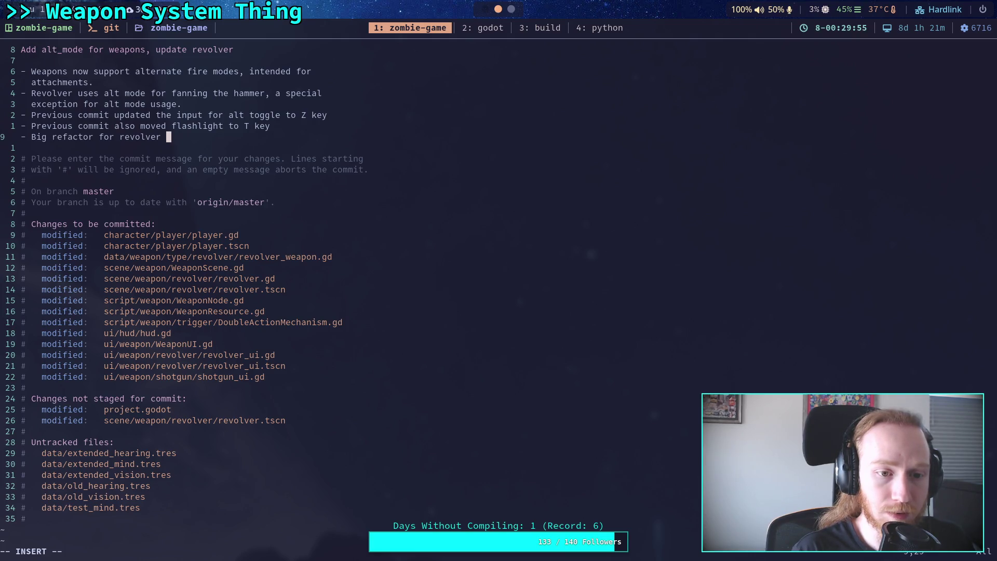
pyautogui.write('scrip')
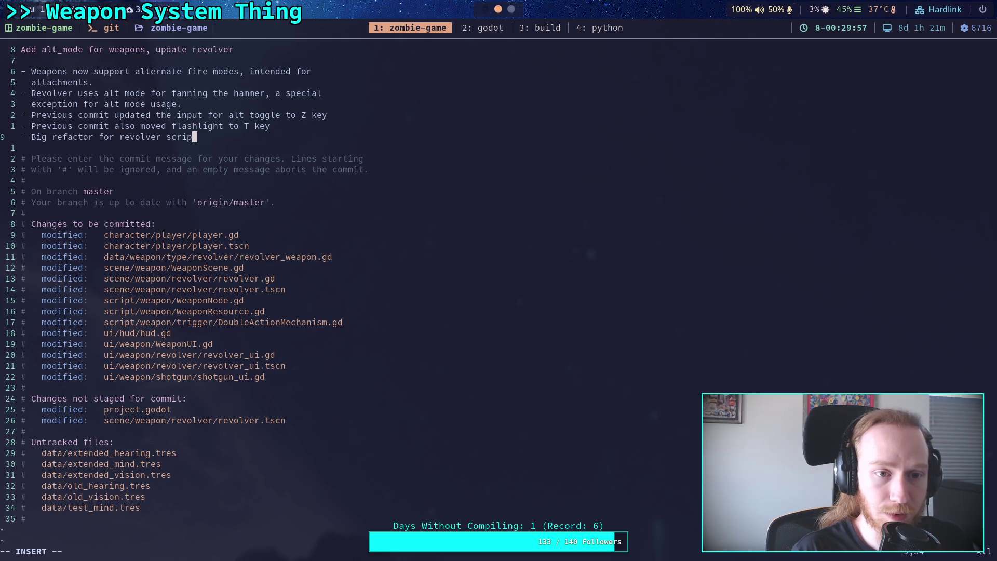
pyautogui.write('ts to d')
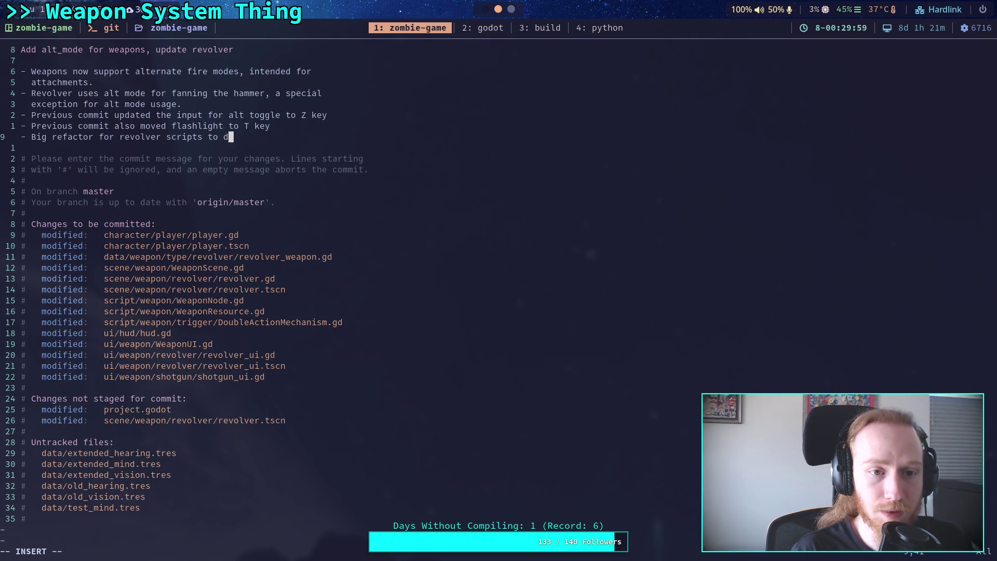
pyautogui.write('e-tangl')
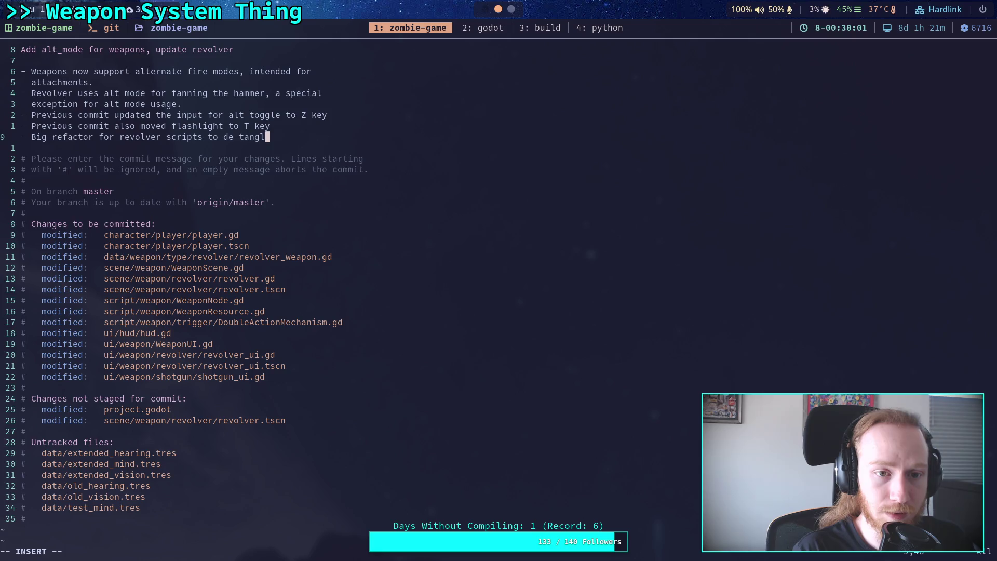
pyautogui.write('e spagh')
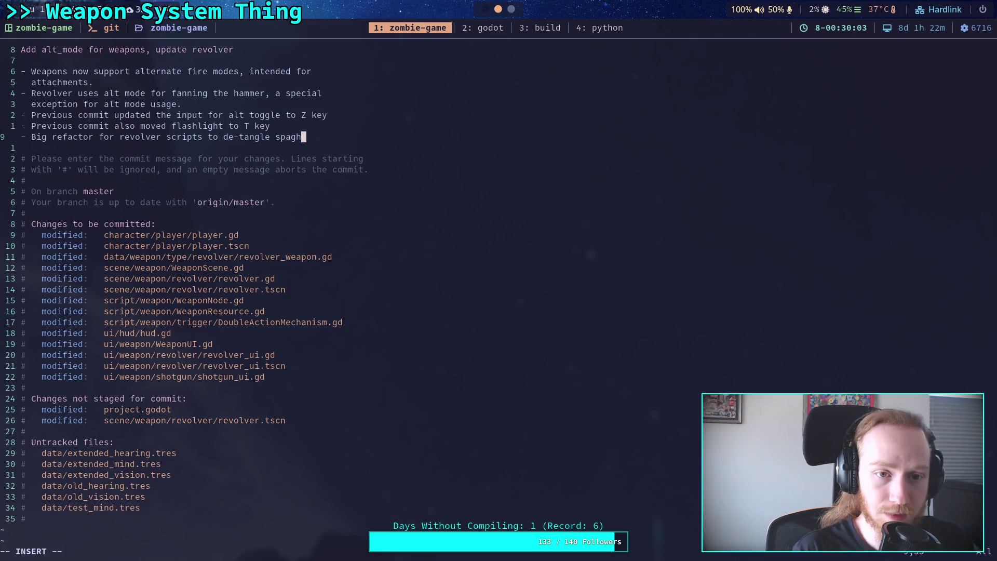
pyautogui.write('etti')
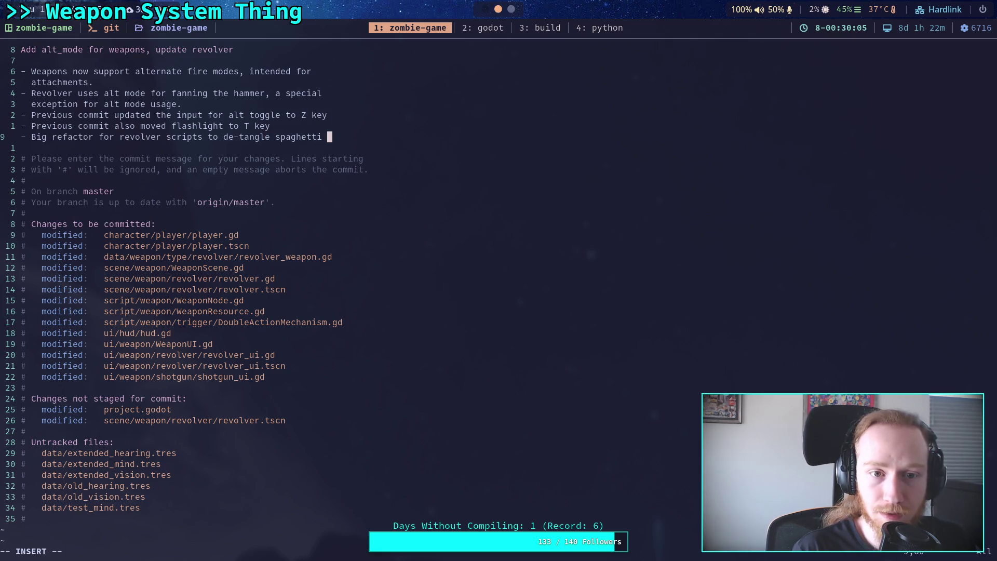
# Step: Continue it with 'related to synchronizing scene visuals with logical weapon state', plus the weapon-scene callbacks sentence
pyautogui.press('Return')
pyautogui.write('re')
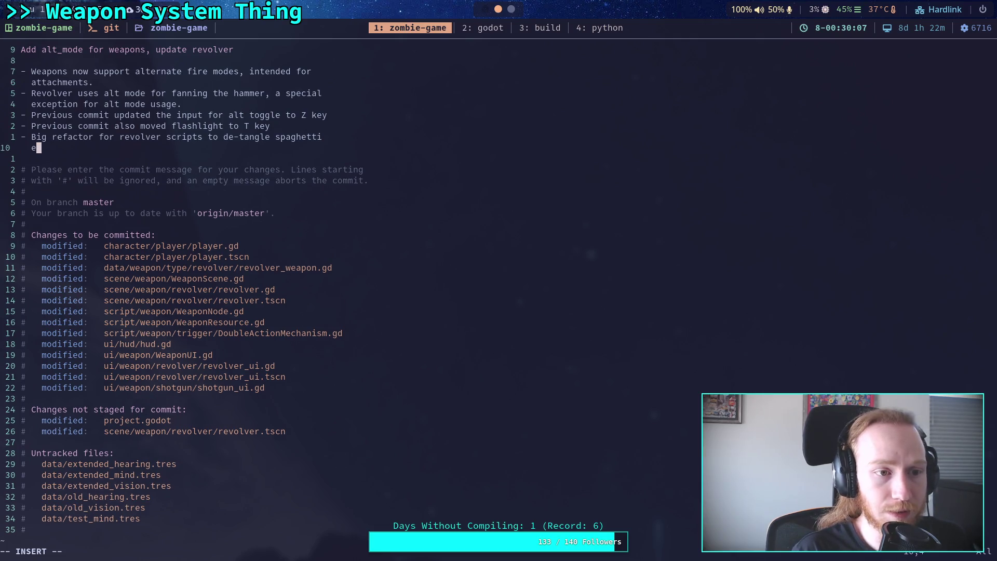
pyautogui.write('lated to ')
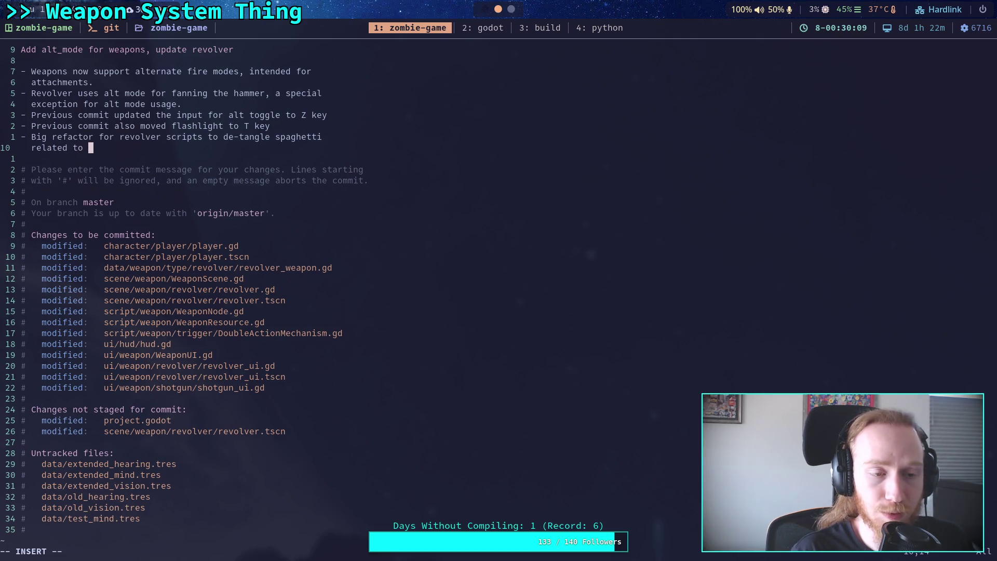
pyautogui.write('sync')
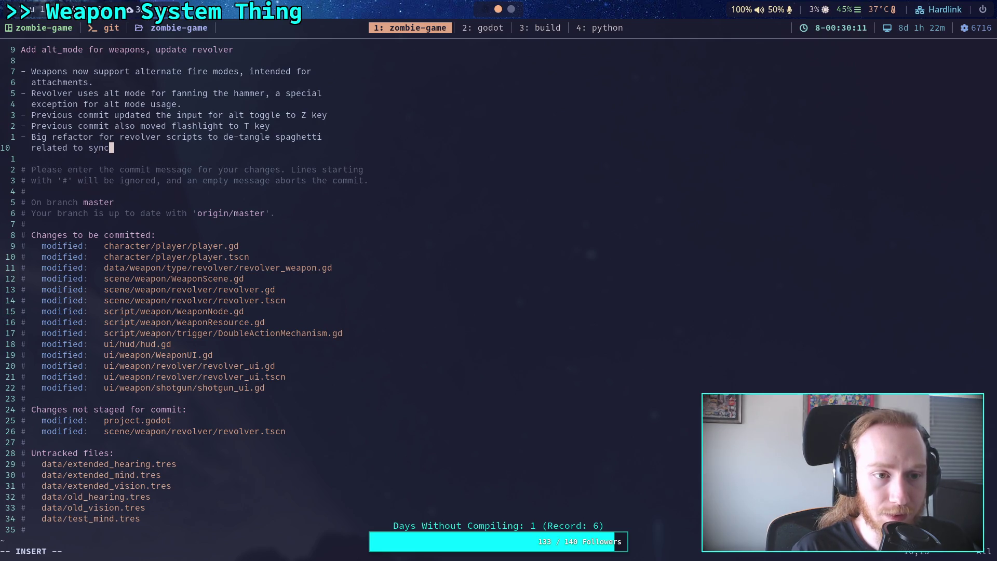
pyautogui.write('hronize')
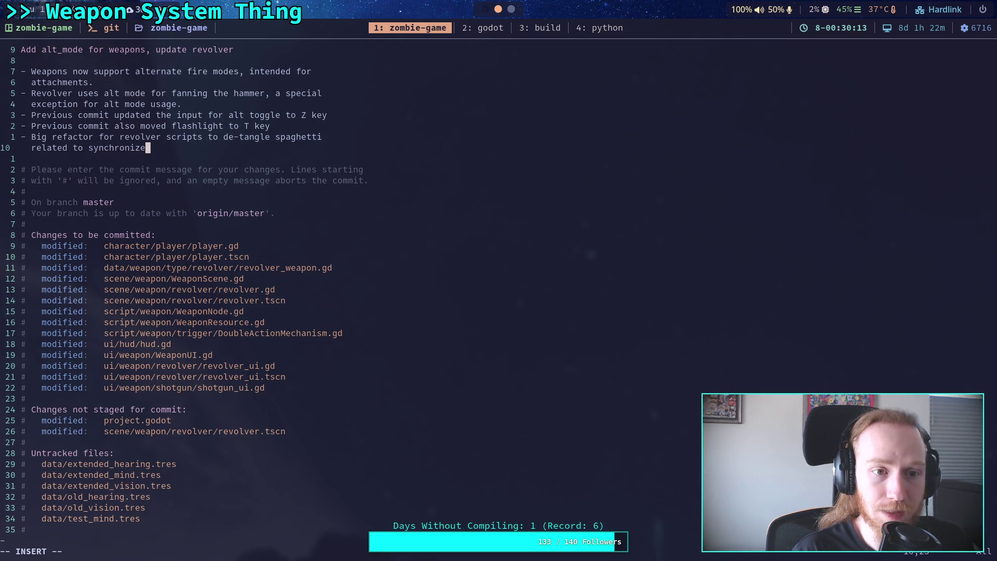
pyautogui.press('BackSpace')
pyautogui.write('ing scene ')
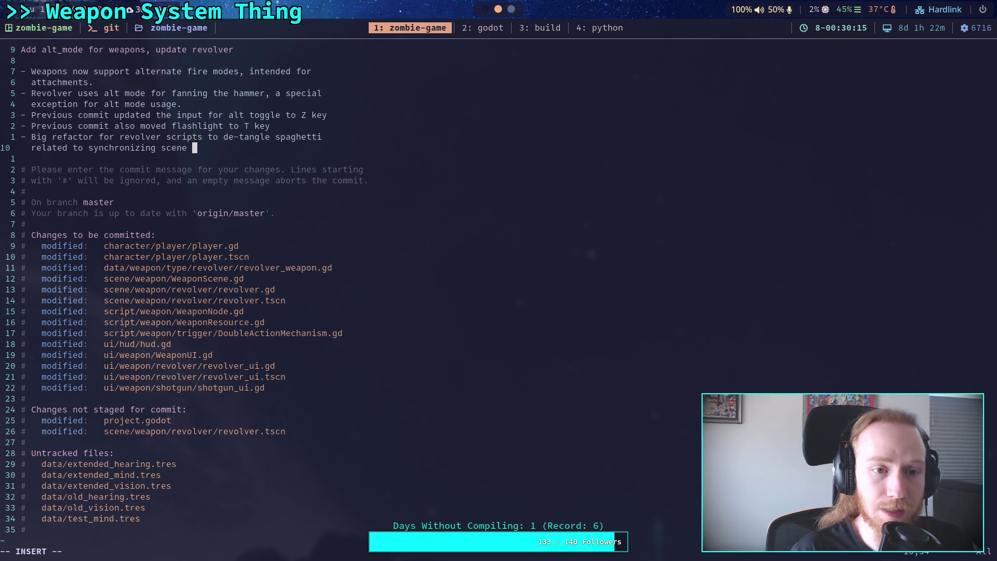
pyautogui.write('visuals with wea')
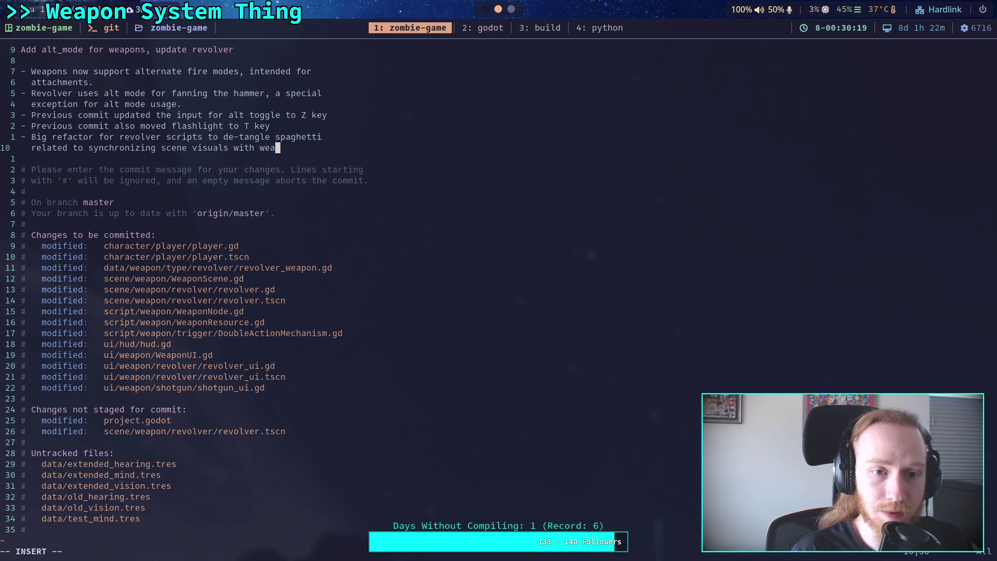
pyautogui.press('BackSpace')
pyautogui.press('BackSpace')
pyautogui.press('BackSpace')
pyautogui.write('logical   ')
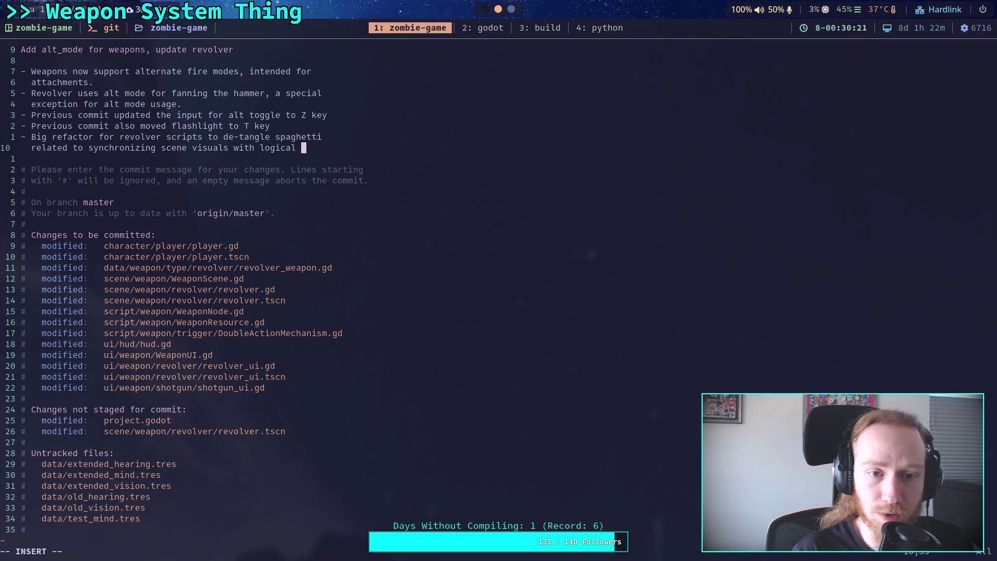
pyautogui.write('weap')
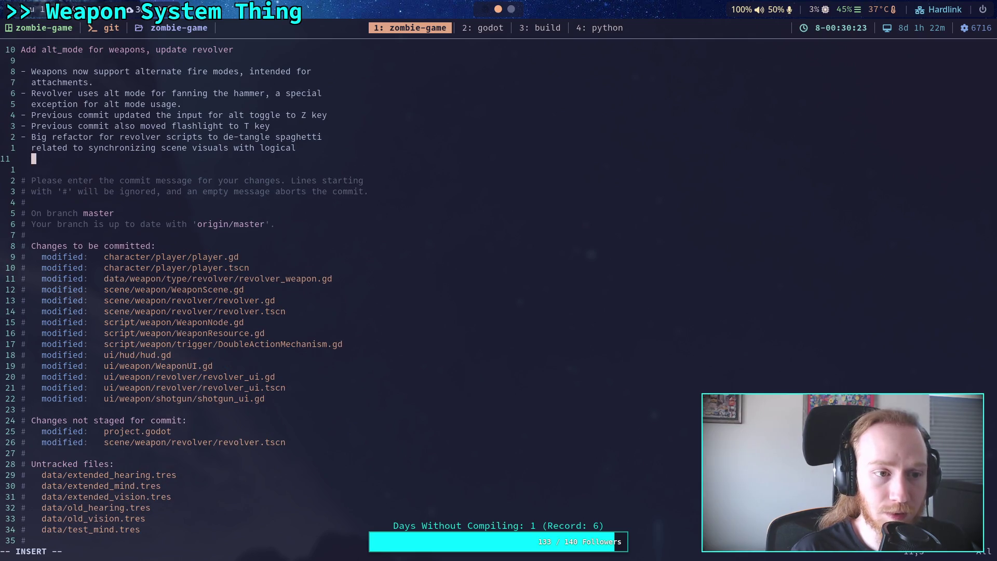
pyautogui.write('on state')
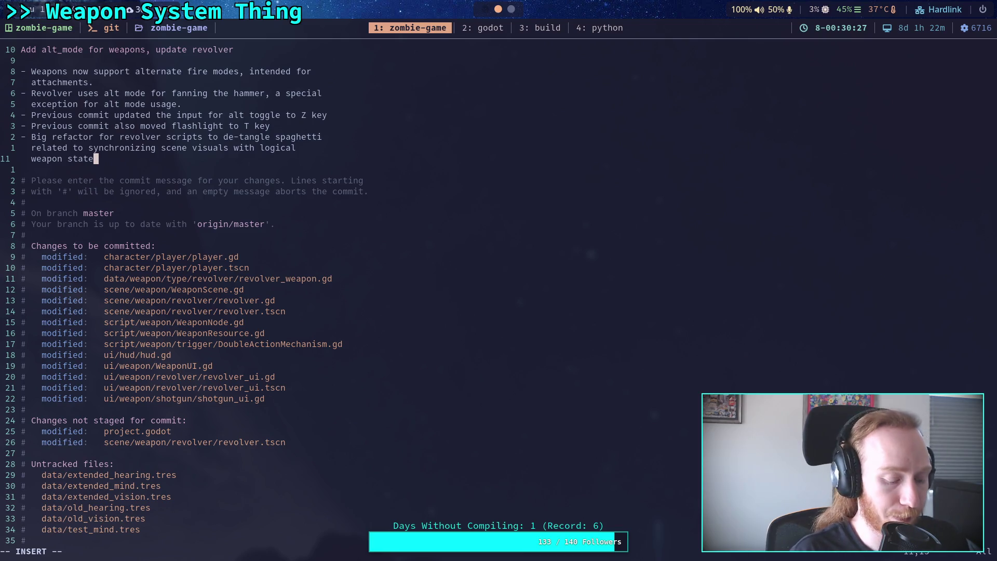
pyautogui.write('. ')
pyautogui.write('Weapon')
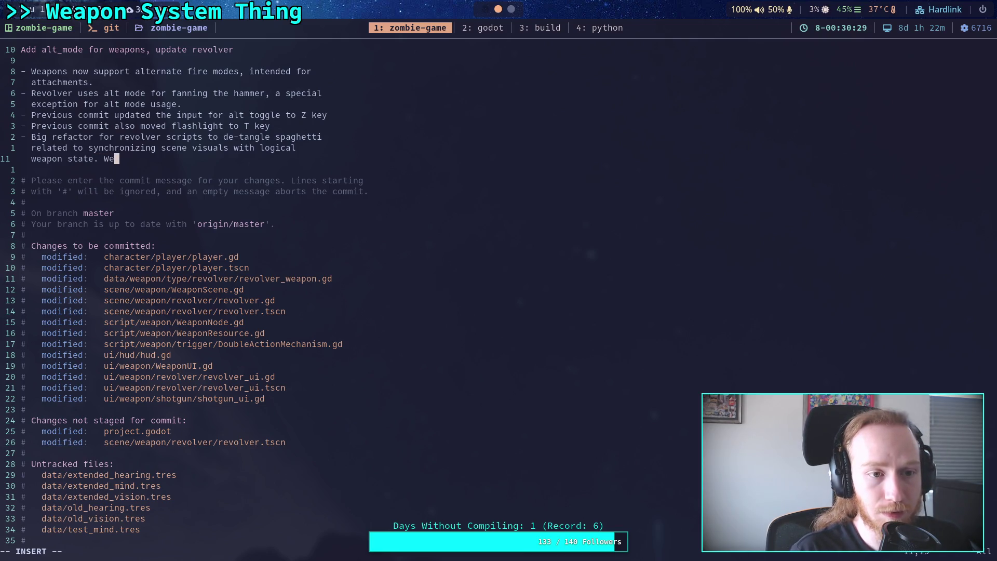
pyautogui.write(' scenes now')
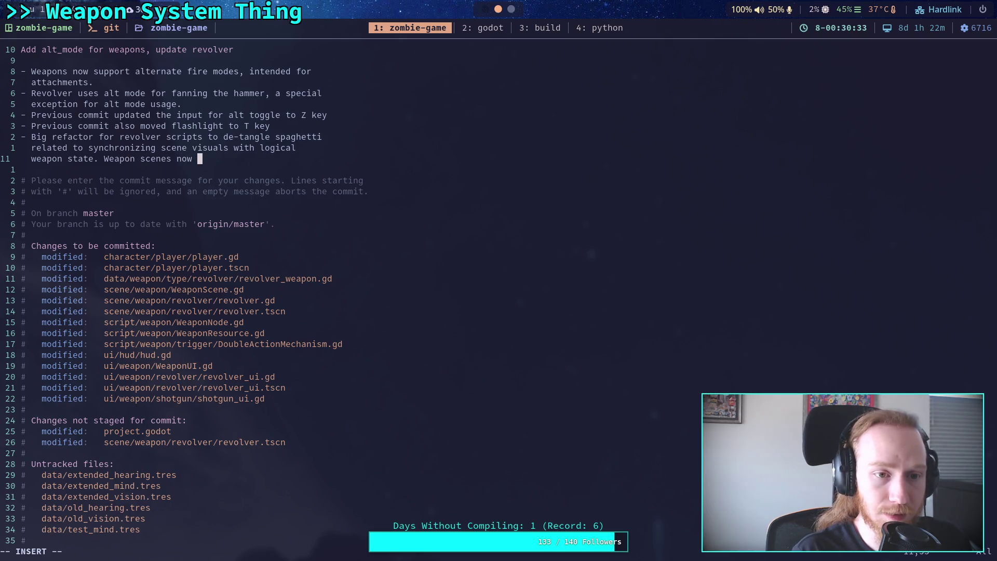
pyautogui.write(' get ')
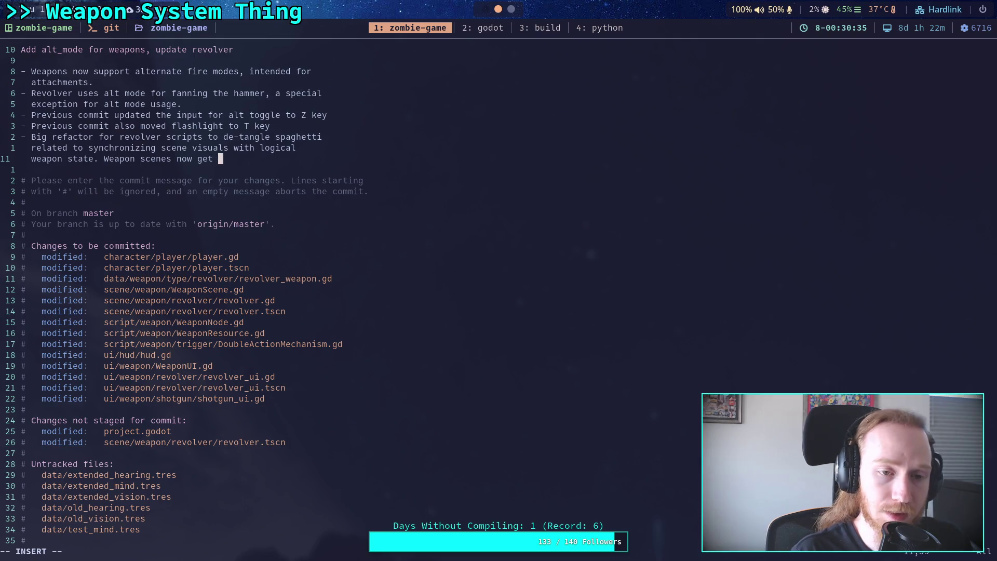
pyautogui.write('callbacks ')
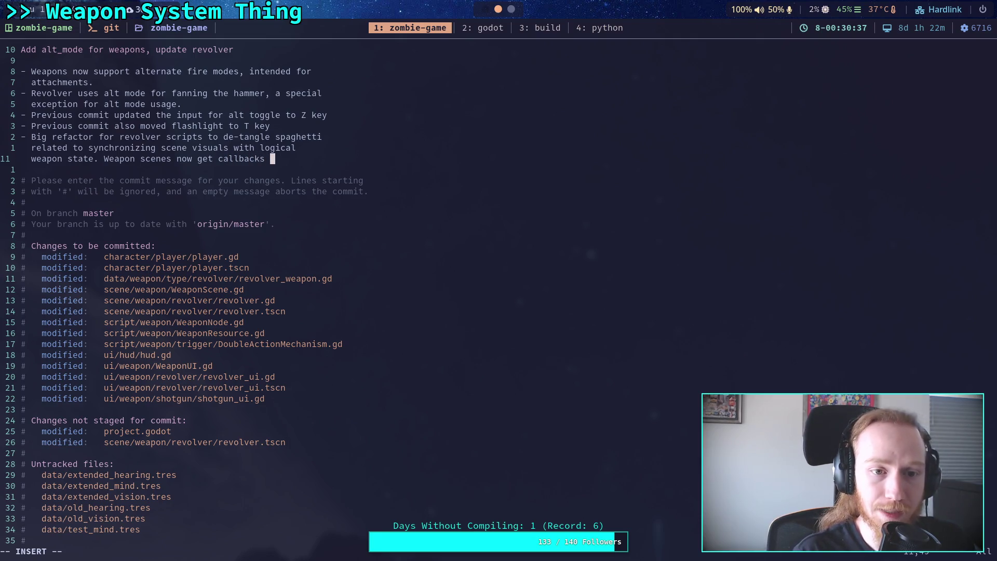
pyautogui.write('when the')
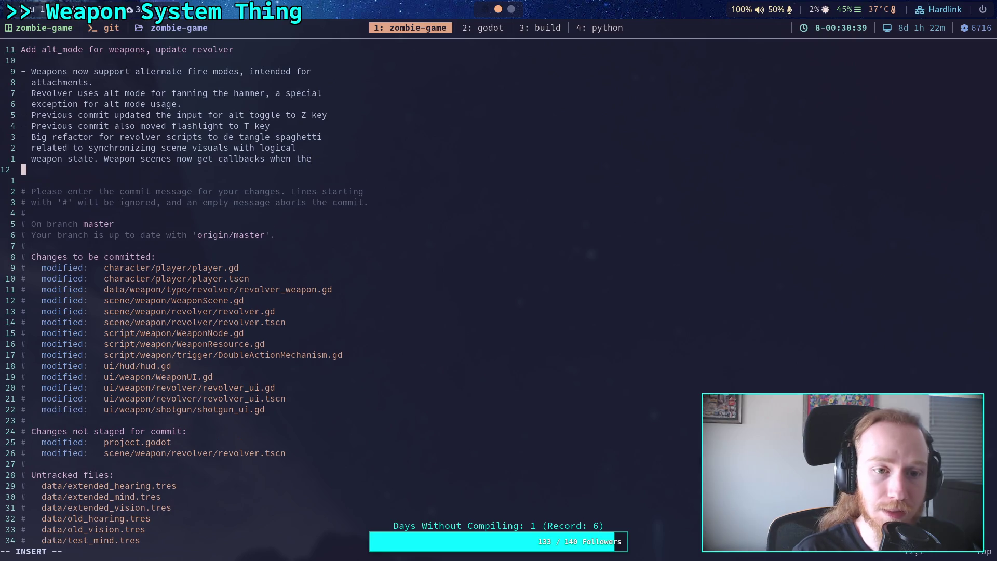
pyautogui.press('Return')
pyautogui.write('weapon stat')
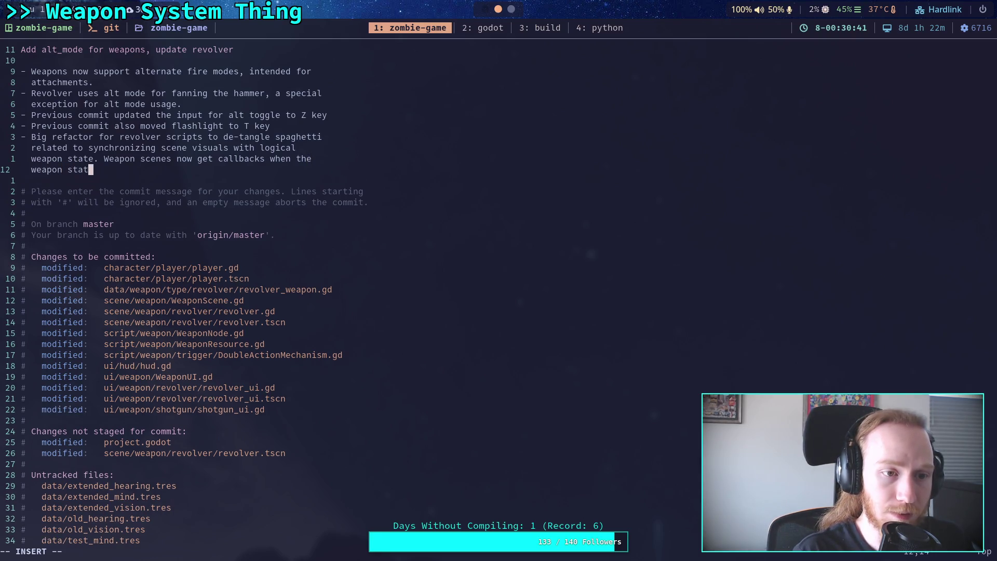
pyautogui.write('e c')
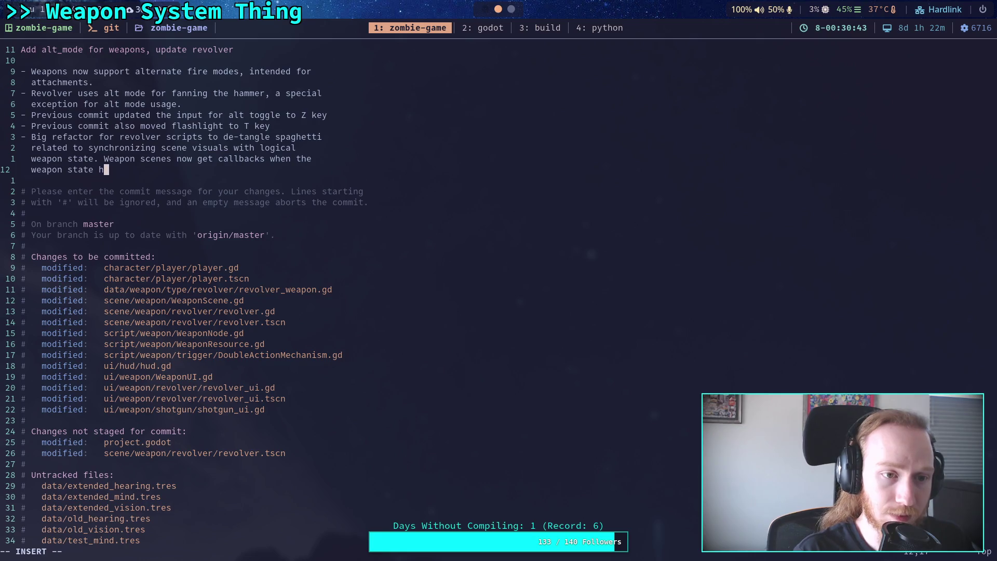
pyautogui.write('hanges.')
pyautogui.press('Return')
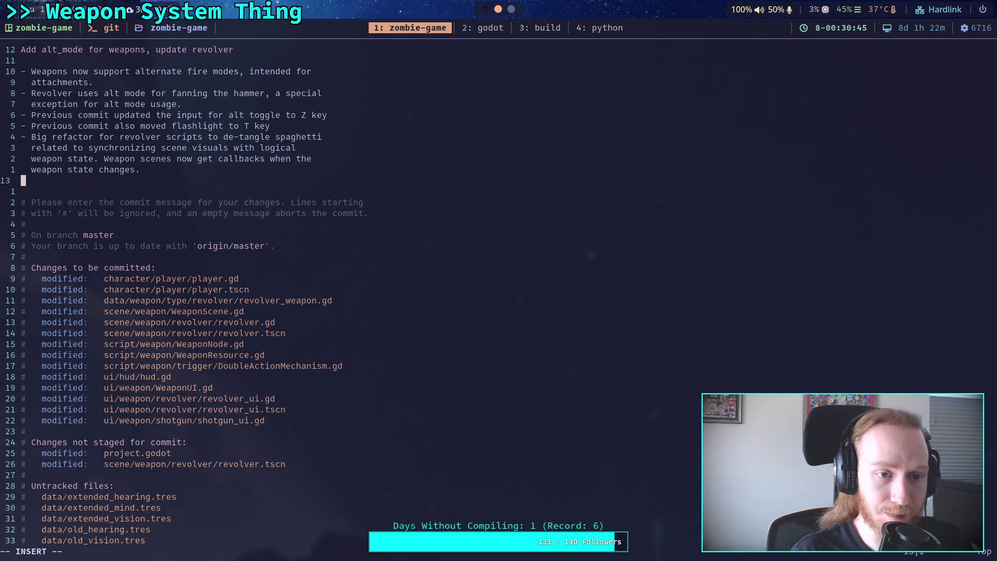
pyautogui.write('-')
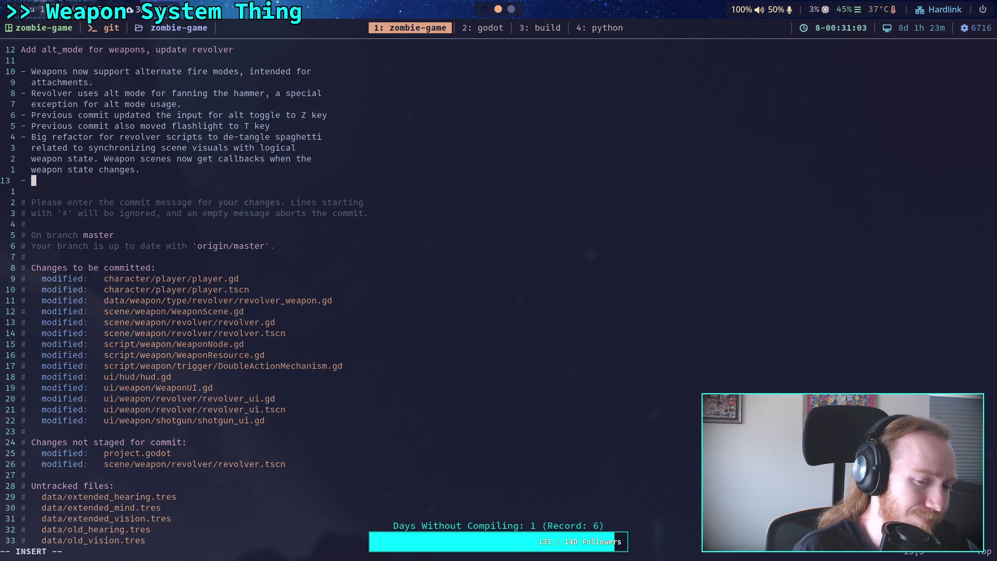
pyautogui.press('BackSpace')
pyautogui.press('BackSpace')
pyautogui.press('BackSpace')
pyautogui.press('Escape')
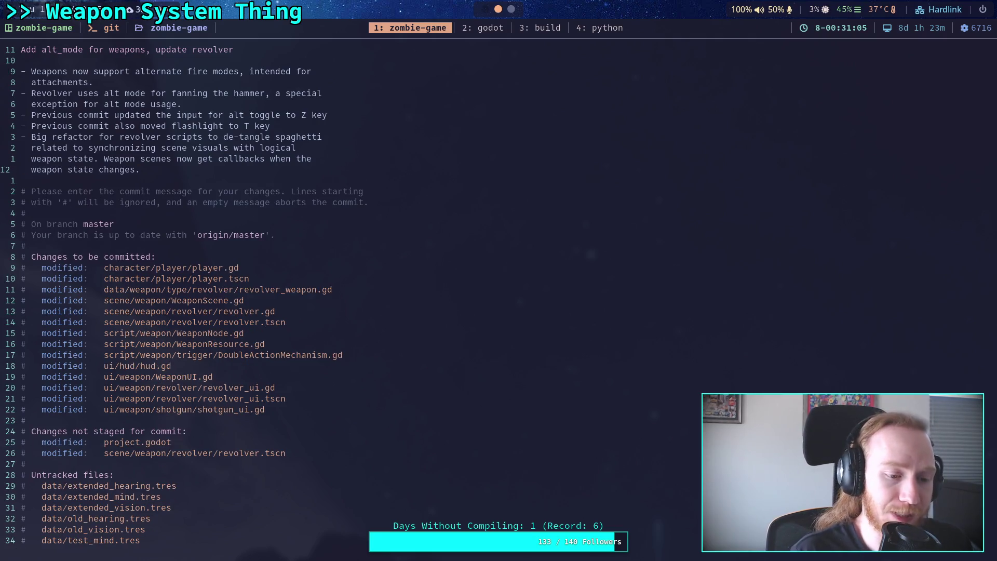
pyautogui.write(':wq')
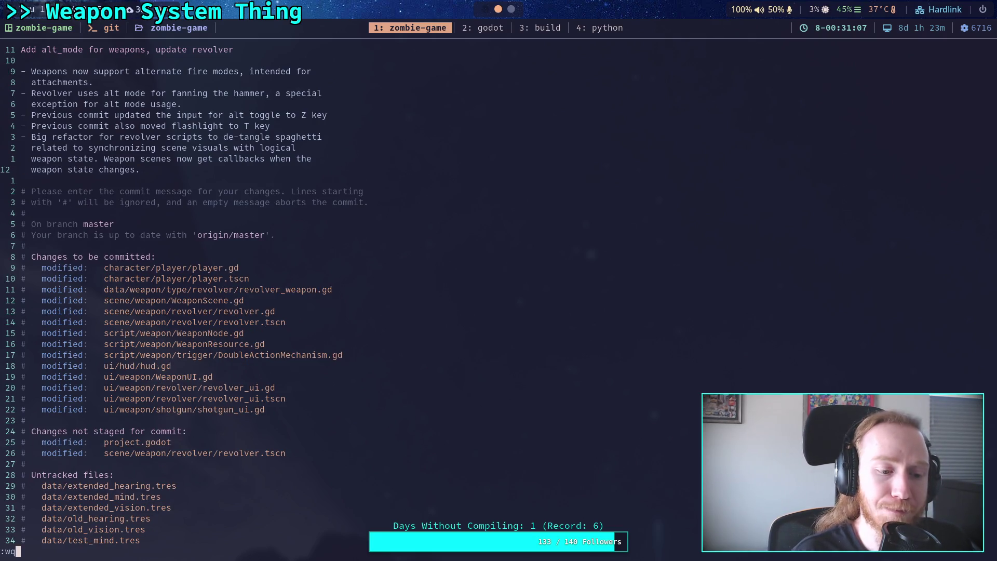
pyautogui.press('Escape')
# Step: Add the bullet 'Fix bug related to revolver hammer not matching the true state when switching weapons' and save with :wq
pyautogui.write('o')
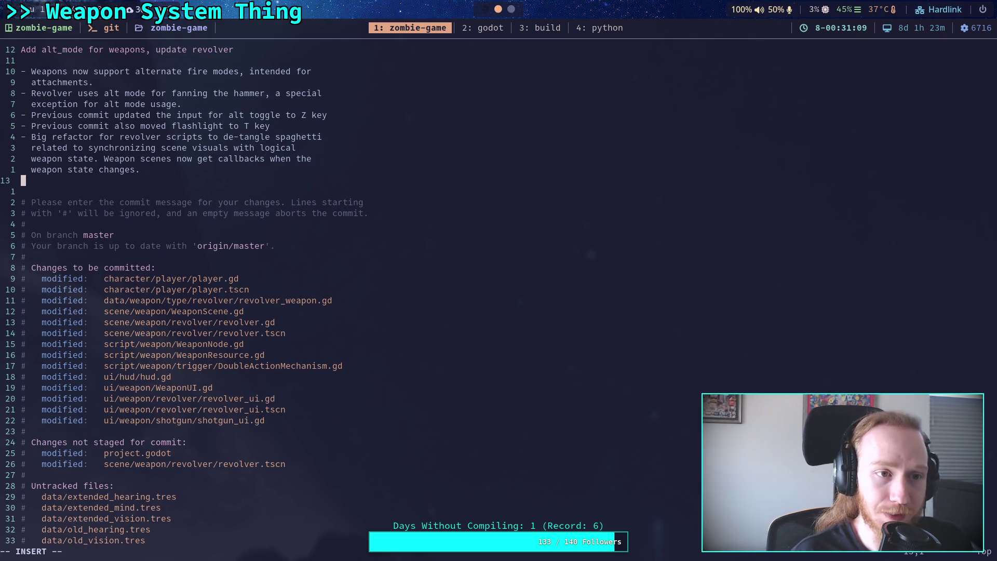
pyautogui.write('- FI')
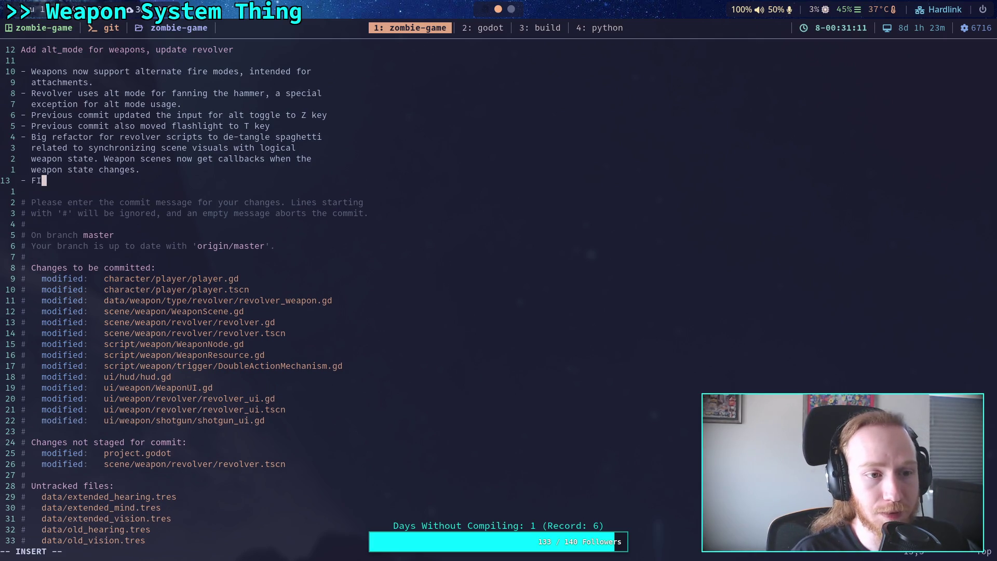
pyautogui.write('x bug ')
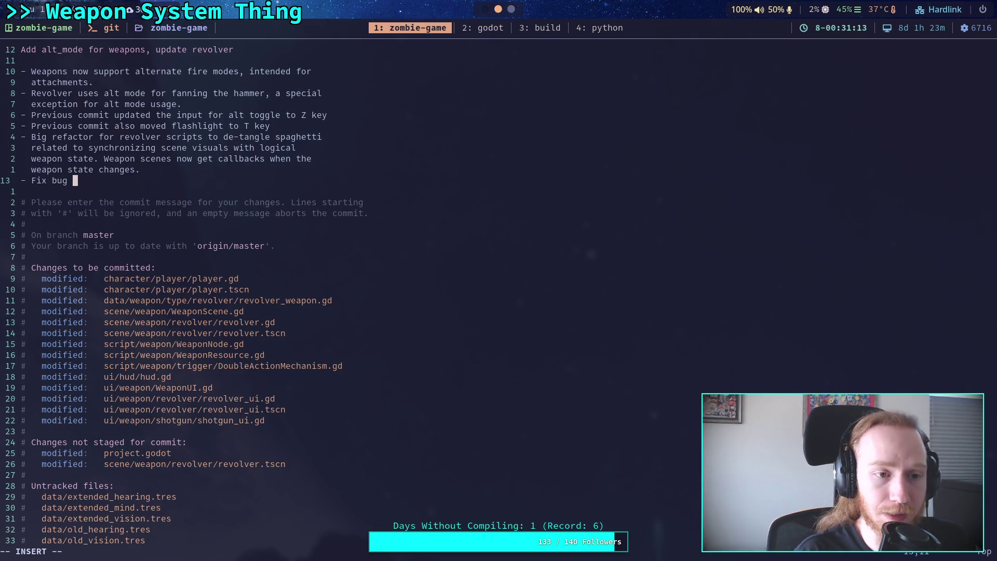
pyautogui.write('related to ')
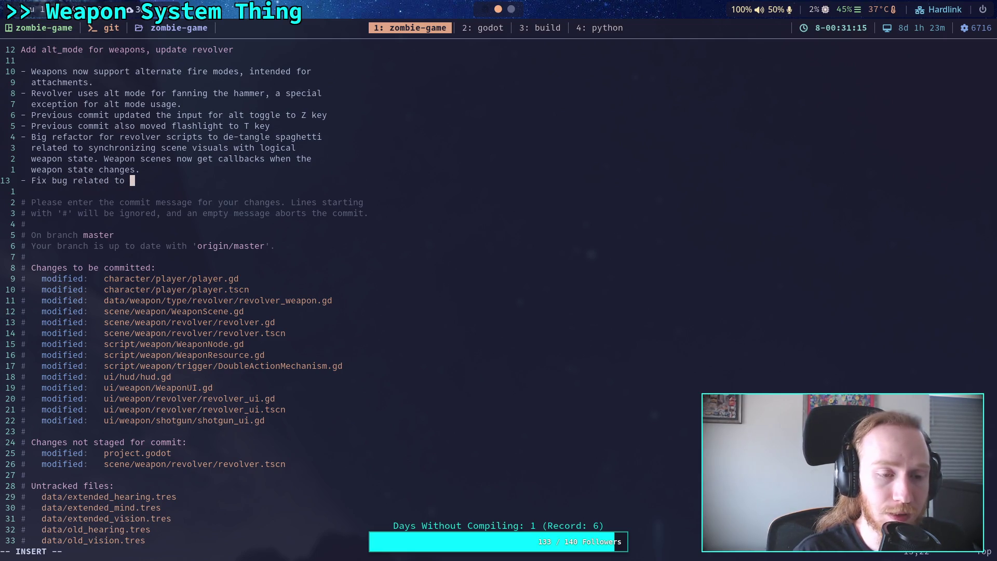
pyautogui.write('revolver ')
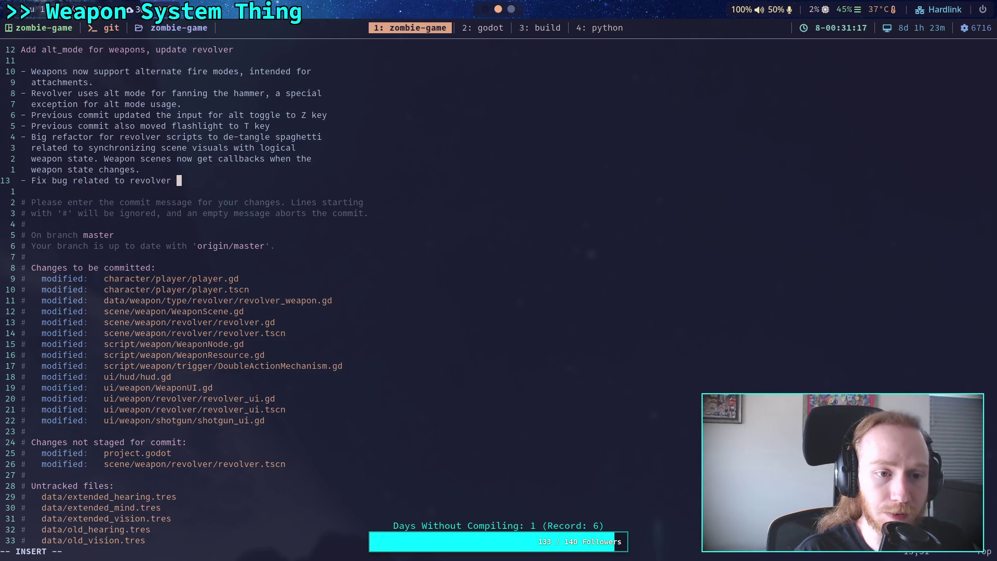
pyautogui.write('hammer not m')
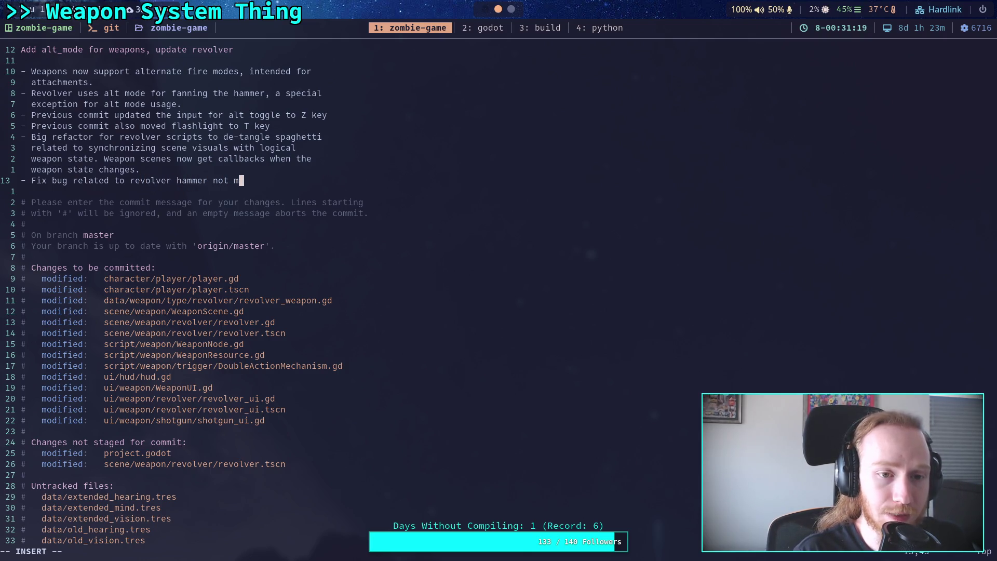
pyautogui.write('atching the ')
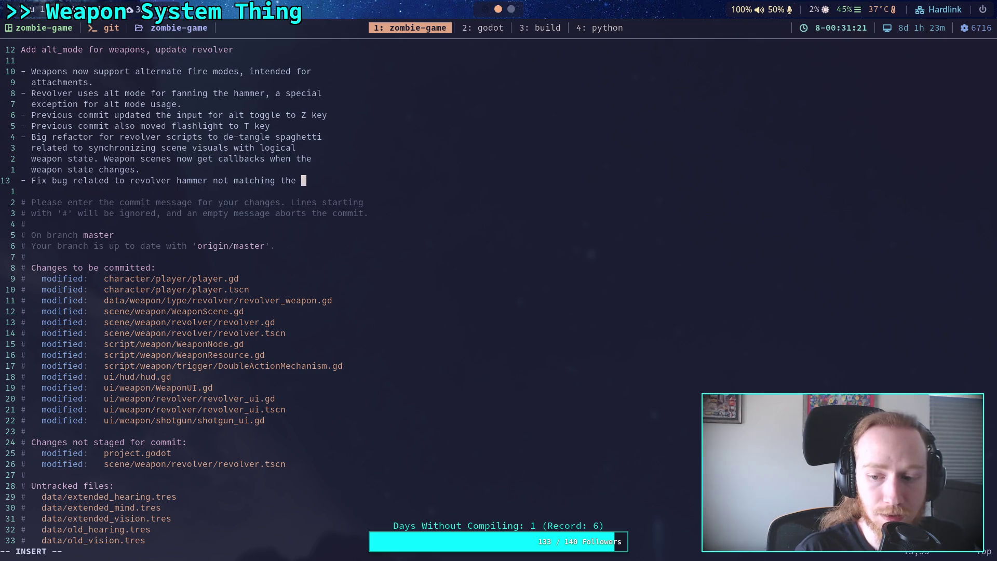
pyautogui.write('logic')
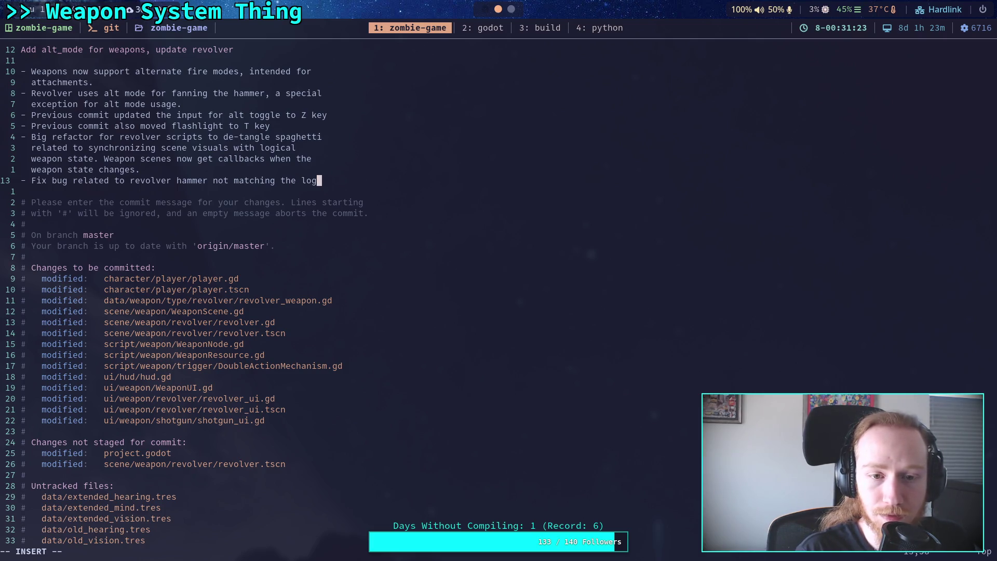
pyautogui.press('BackSpace')
pyautogui.press('BackSpace')
pyautogui.press('BackSpace')
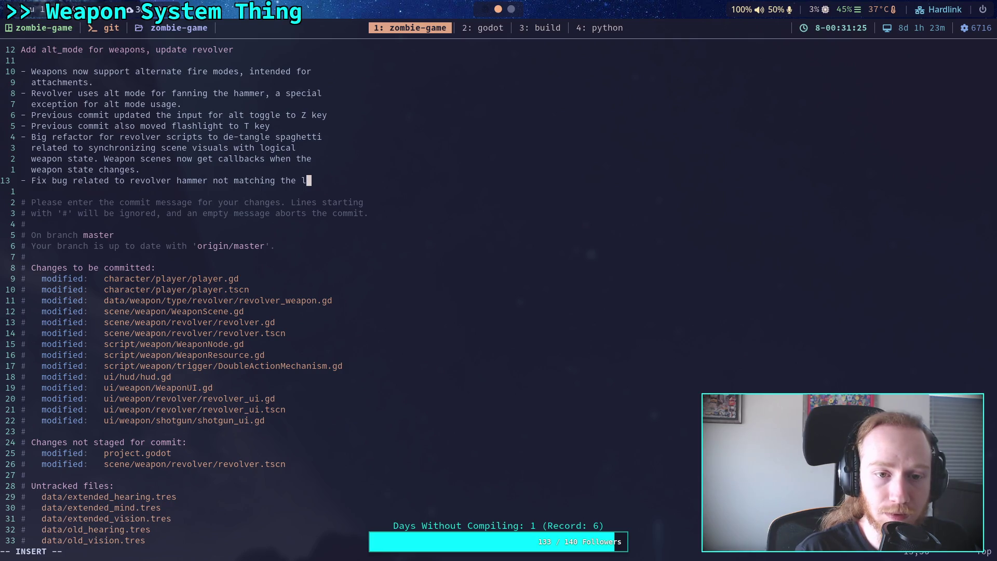
pyautogui.write('true   state wh')
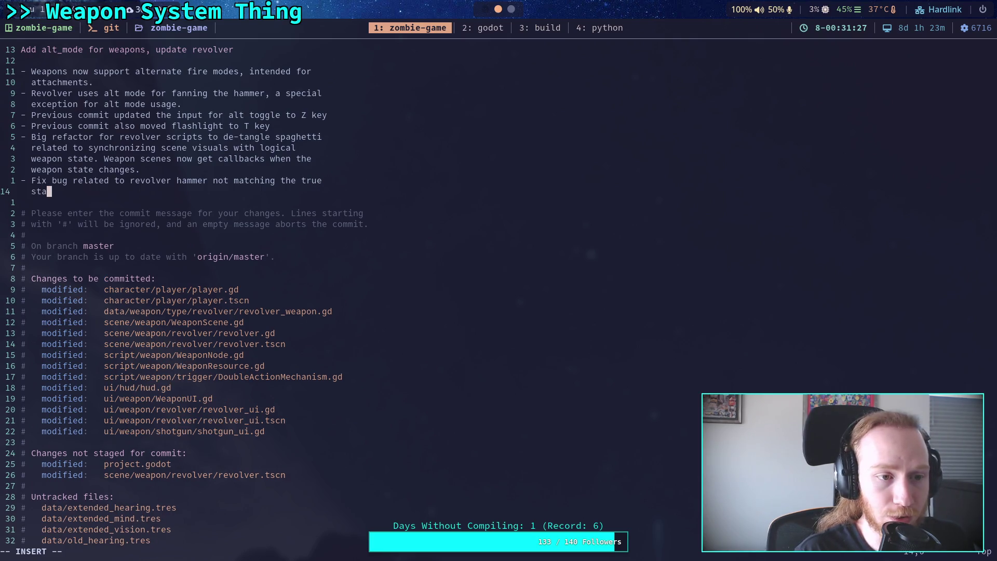
pyautogui.write('en s')
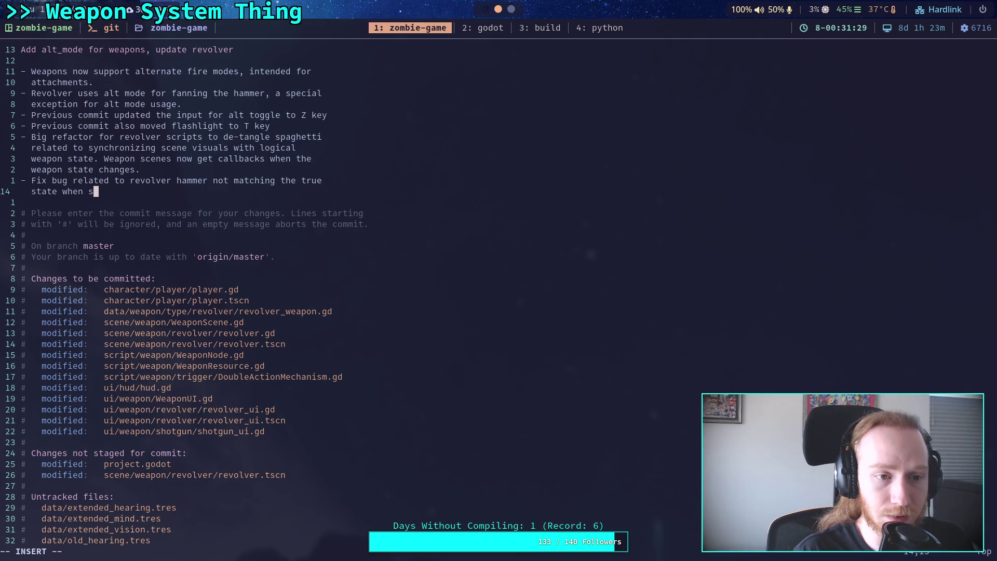
pyautogui.write('witching weapons')
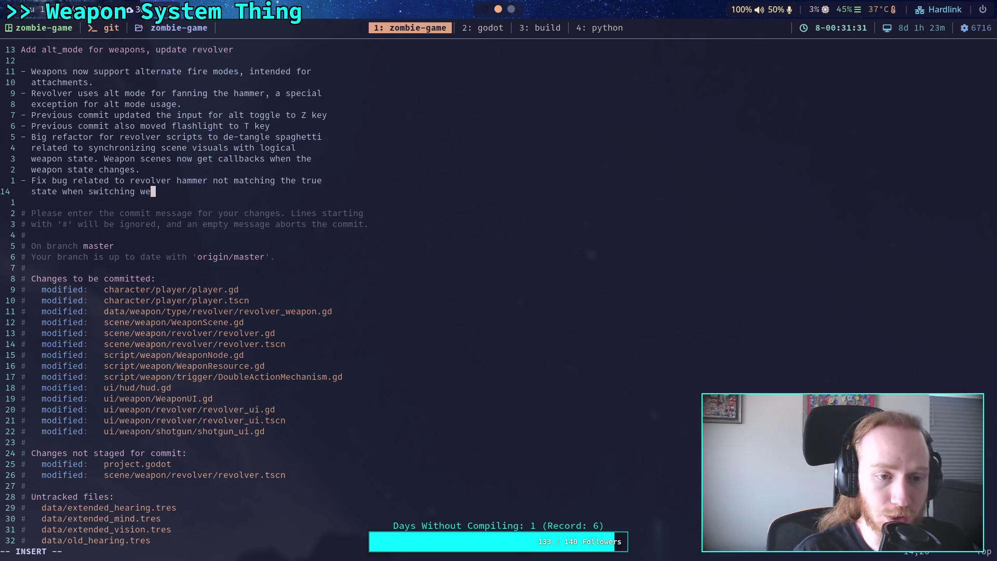
pyautogui.press('Escape')
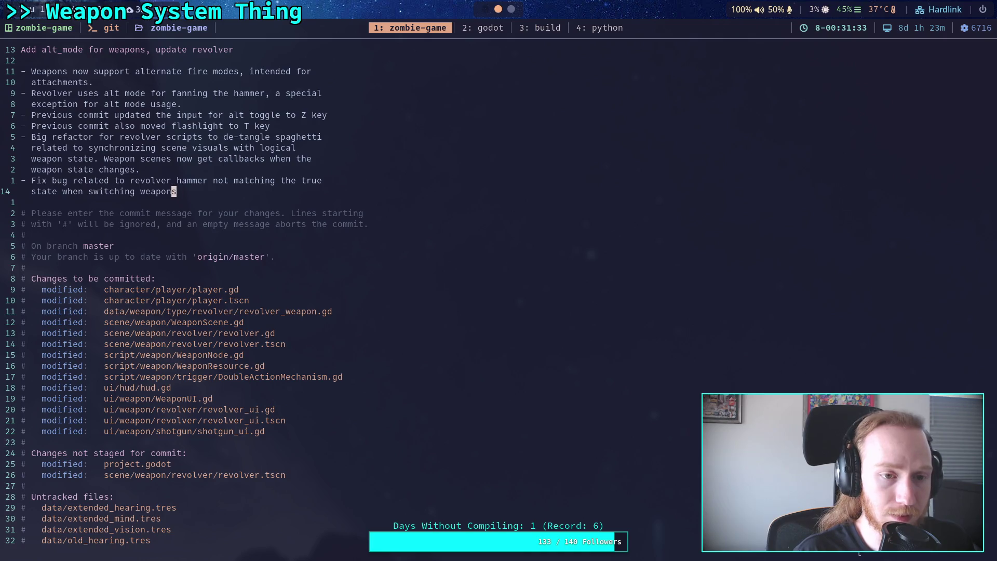
pyautogui.write(':wq')
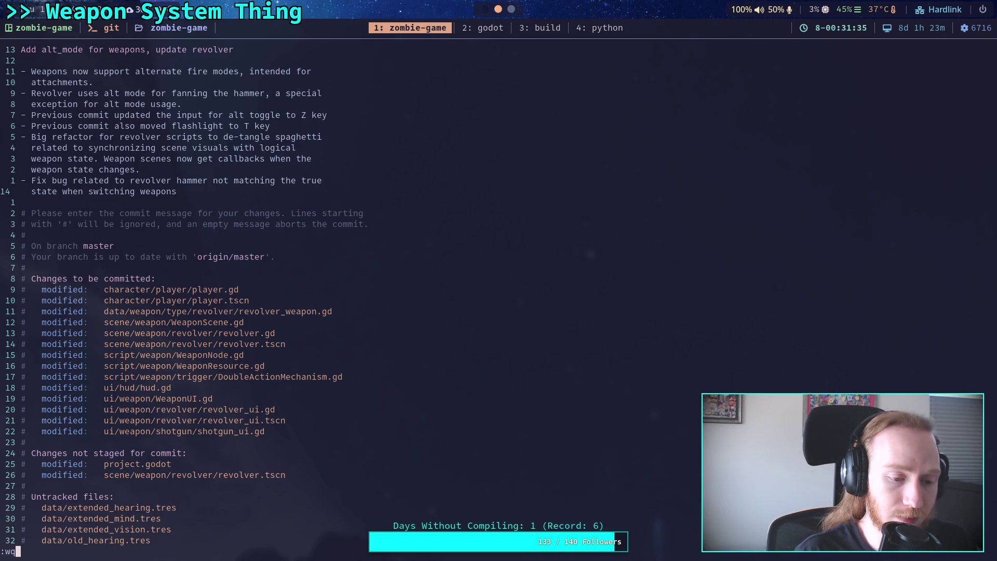
pyautogui.press('Return')
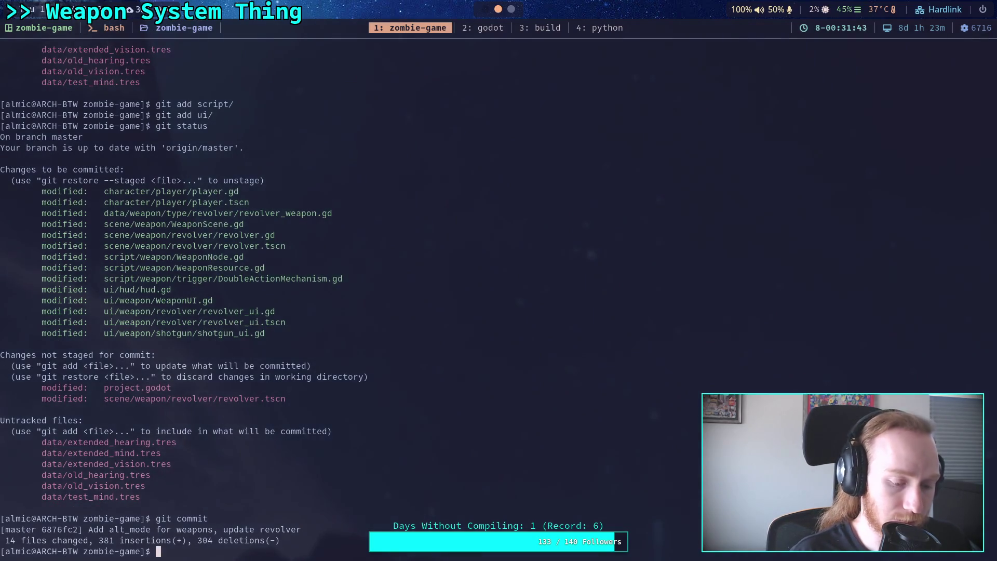
# Step: Push the new commit to GitHub, then review the remaining changes with git status and git diff
pyautogui.write('git push')
pyautogui.press('Return')
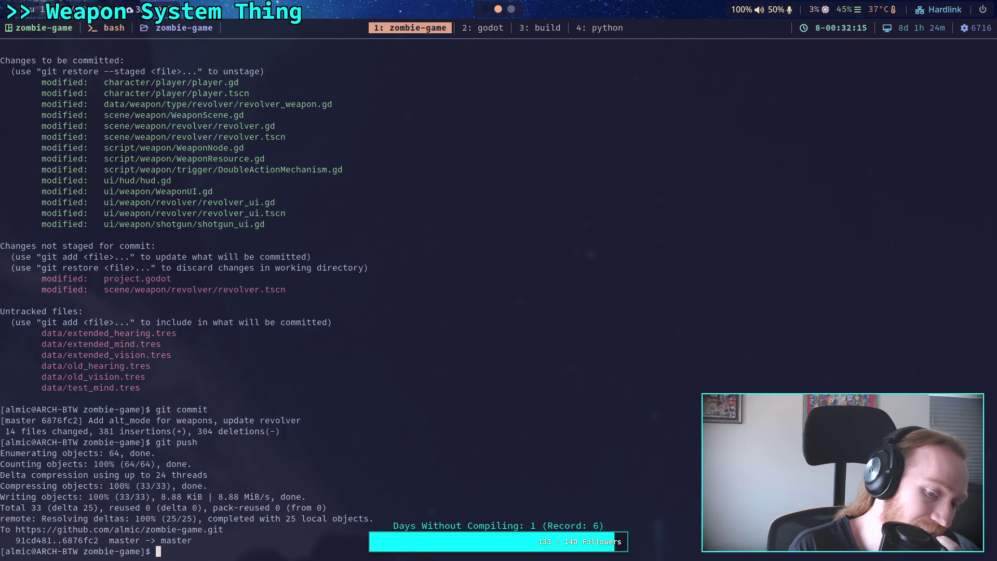
pyautogui.write('git status')
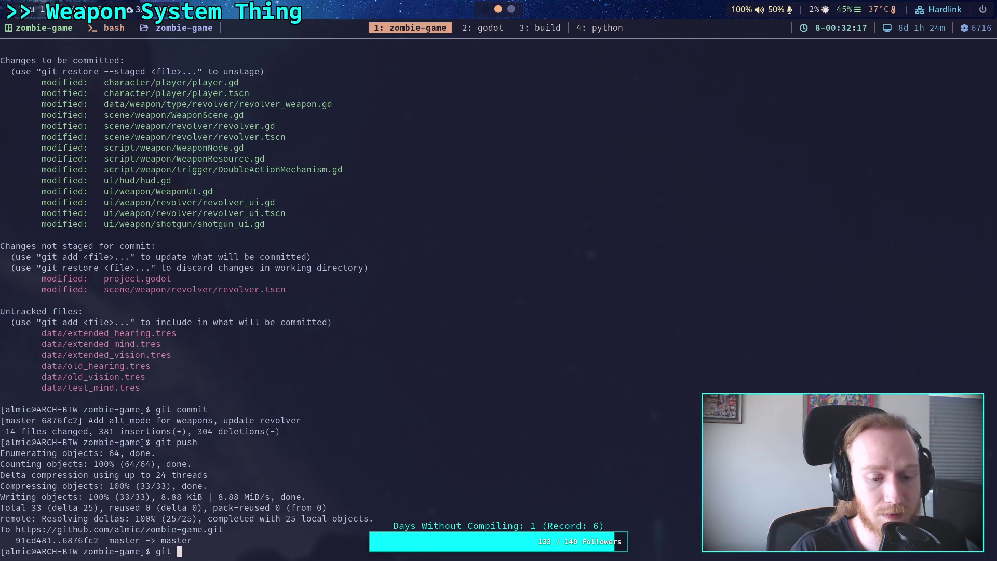
pyautogui.press('Return')
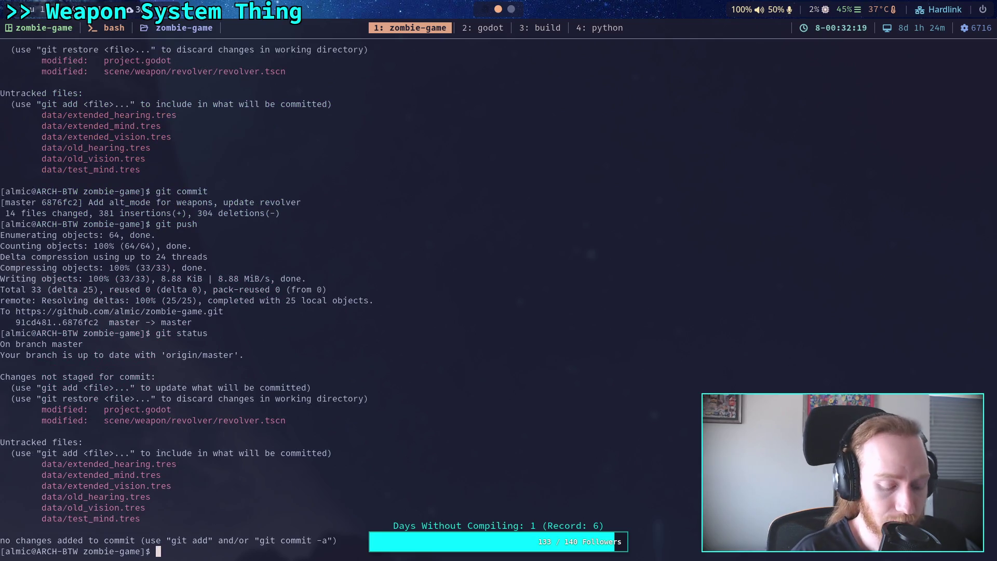
pyautogui.write('git ')
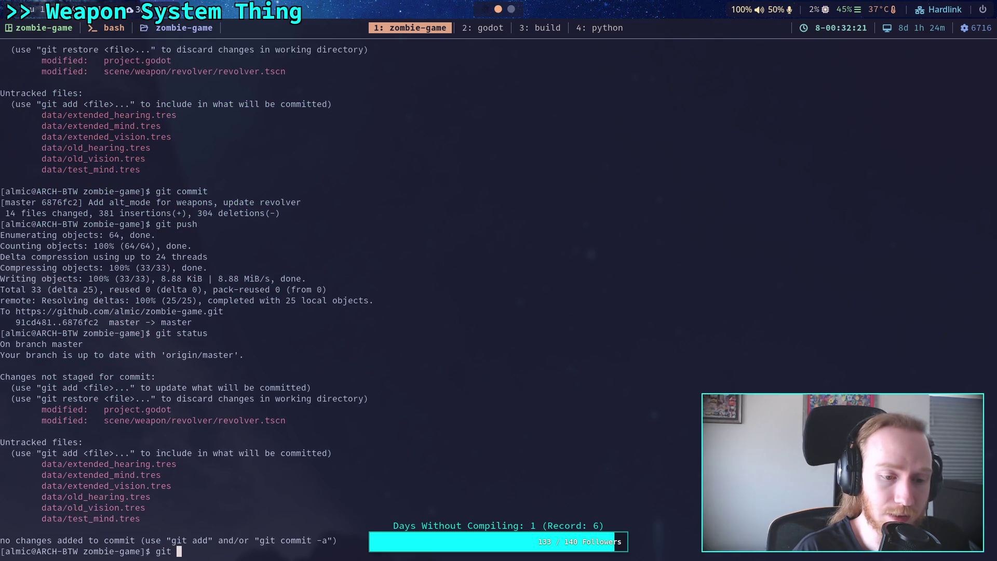
pyautogui.write('diff')
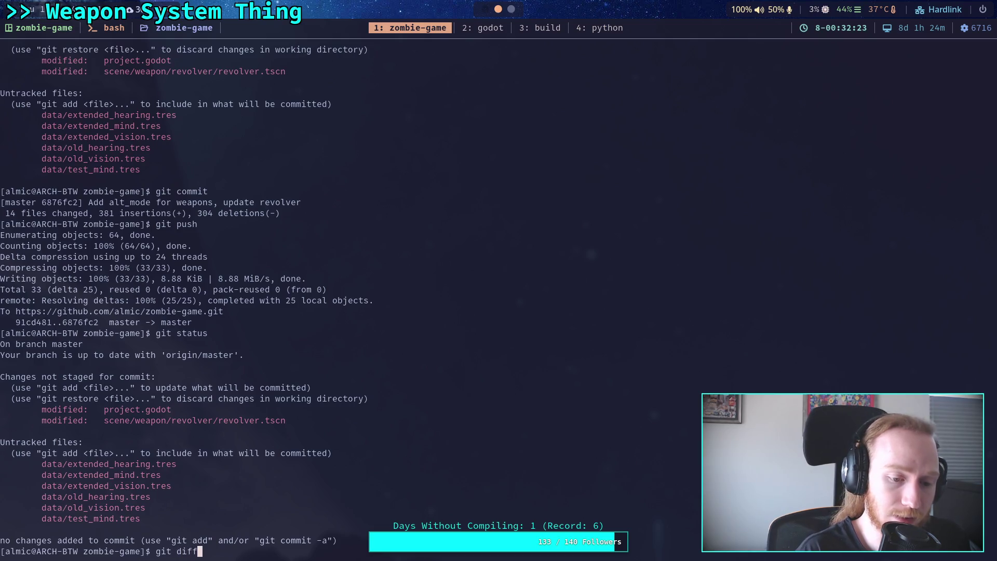
pyautogui.press('Return')
pyautogui.write('q')
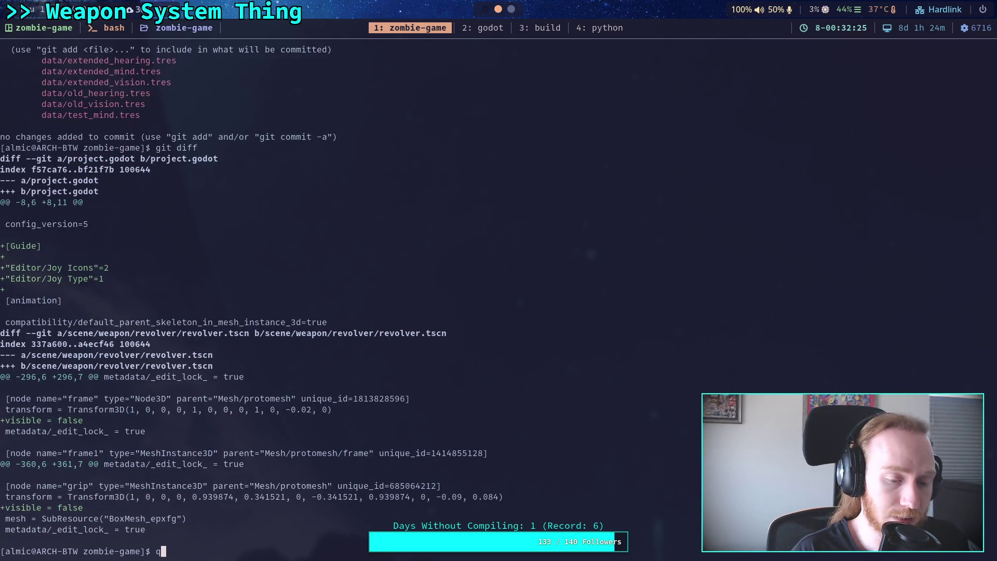
# Step: Stage only project.godot using Tab completion
pyautogui.write('git add pro')
pyautogui.press('Tab')
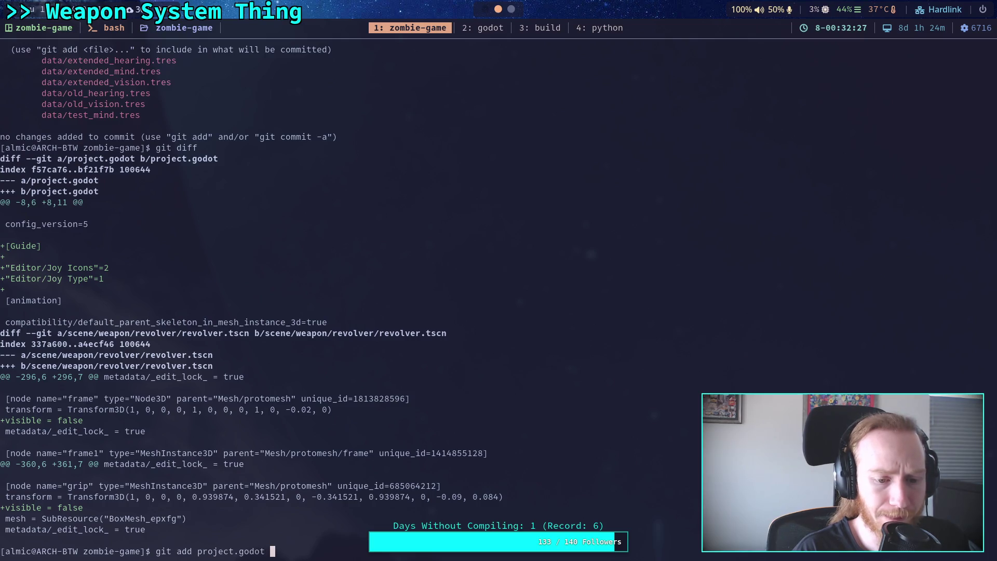
pyautogui.press('Return')
# Step: Run git commit and write the message 'Set GUIDE input icon style to XBOX'
pyautogui.write('git commit')
pyautogui.press('Return')
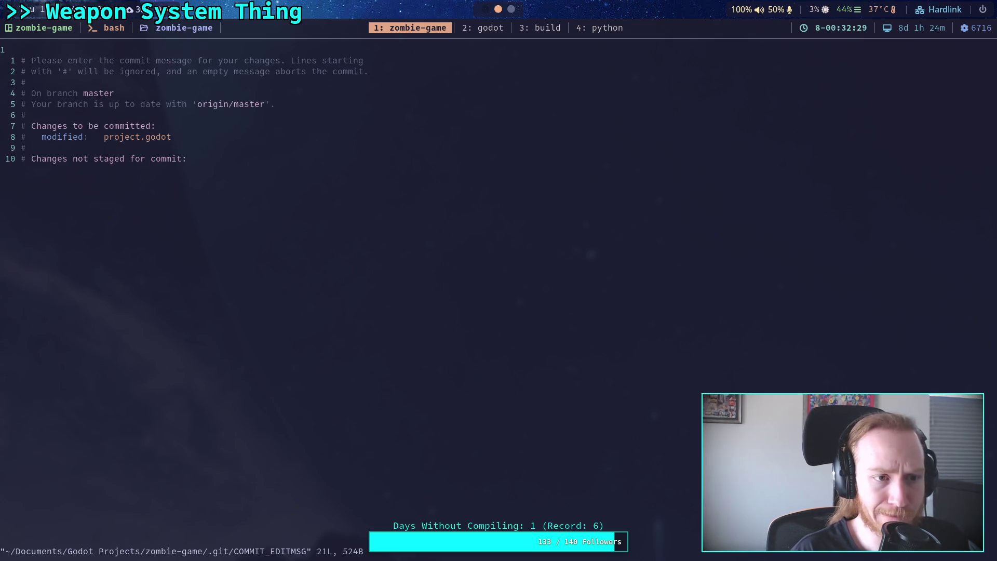
pyautogui.write('Set')
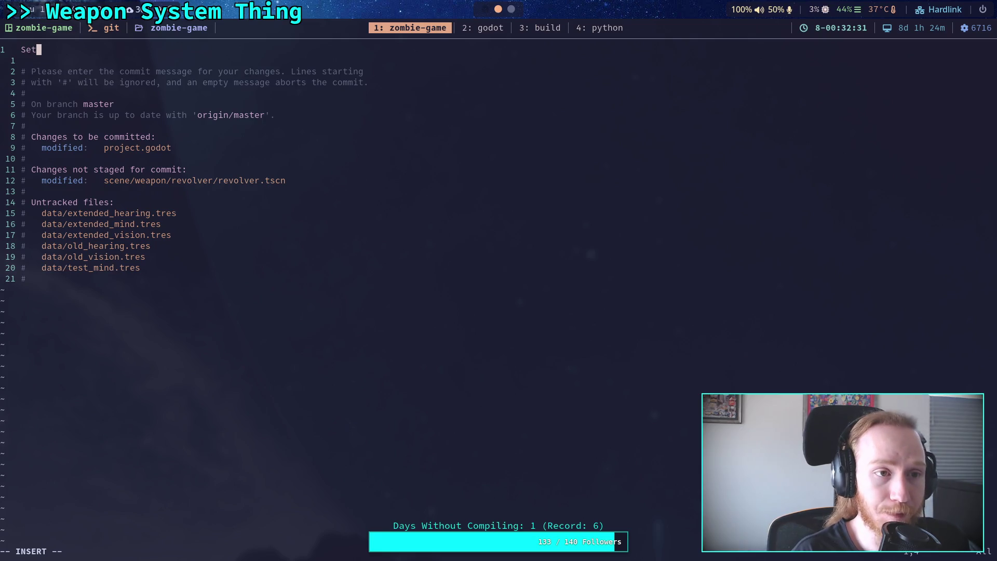
pyautogui.write(' GUIDE input ')
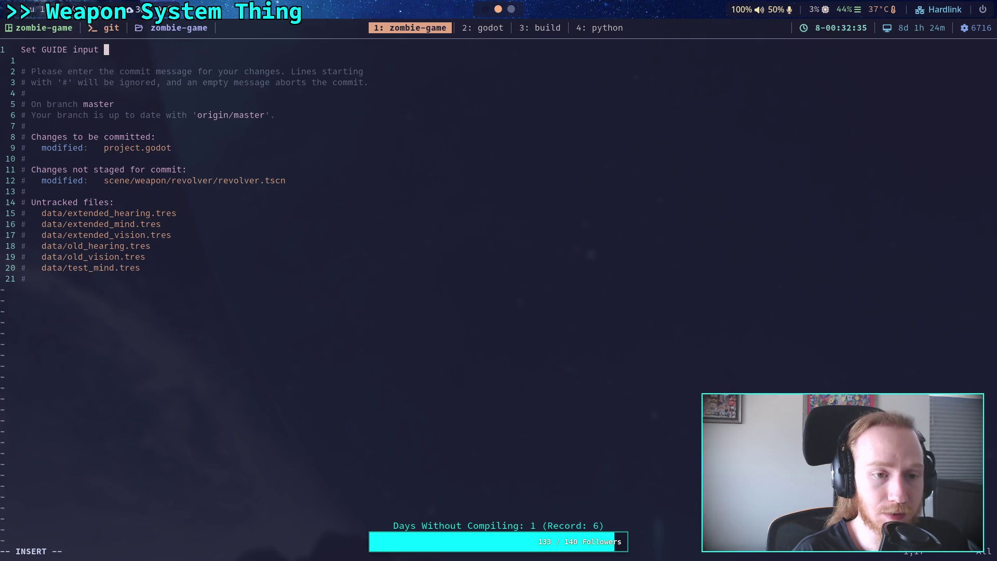
pyautogui.write('vis')
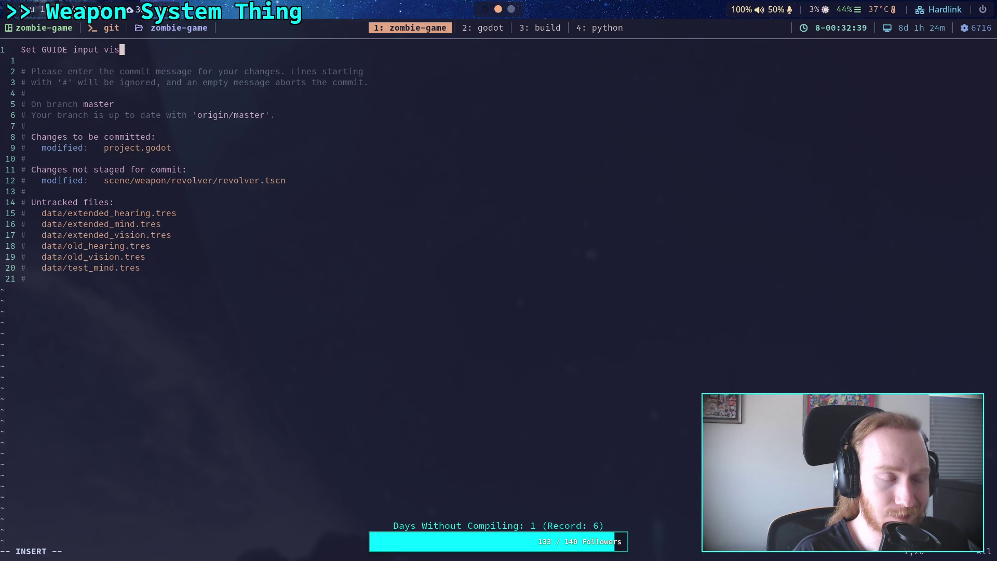
pyautogui.press('BackSpace')
pyautogui.press('BackSpace')
pyautogui.press('BackSpace')
pyautogui.write('se')
pyautogui.press('BackSpace')
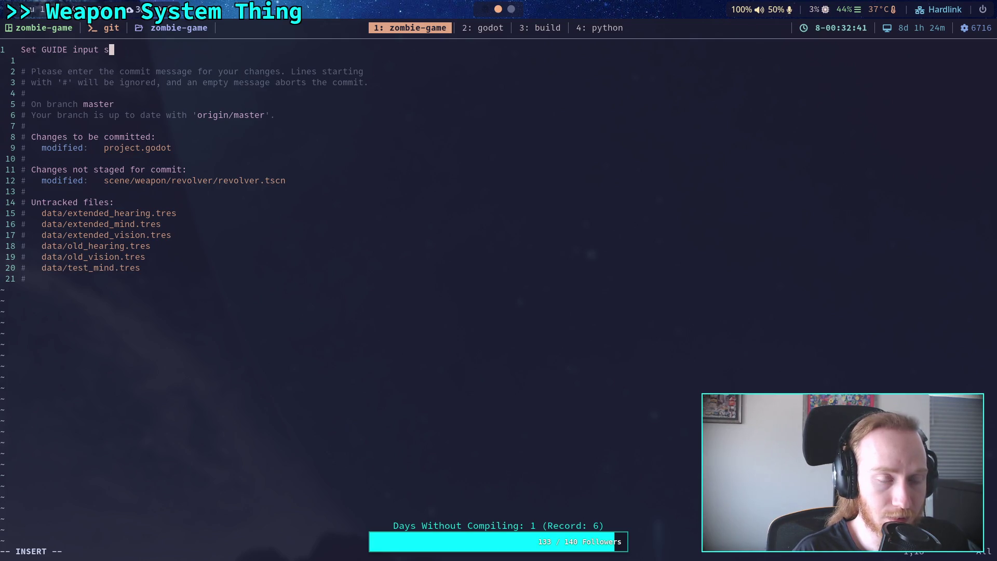
pyautogui.write('et')
pyautogui.press('BackSpace')
pyautogui.press('BackSpace')
pyautogui.press('BackSpace')
pyautogui.write('icon s')
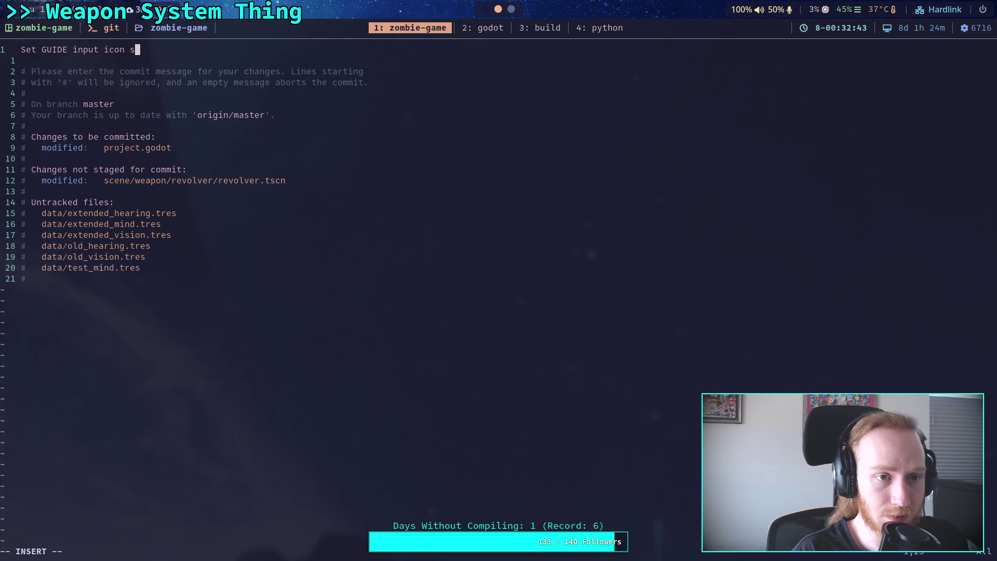
pyautogui.write('tyle')
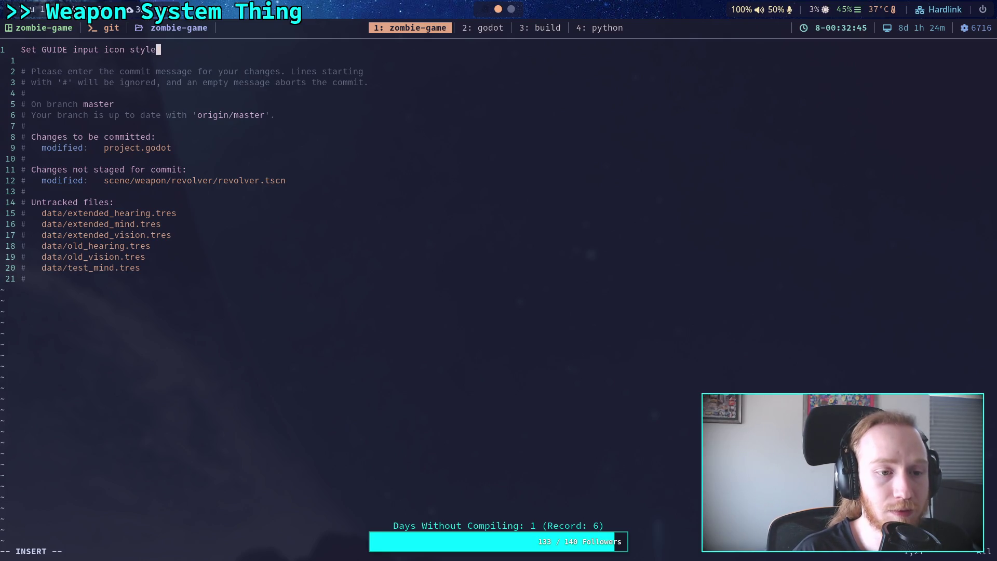
pyautogui.write('to ')
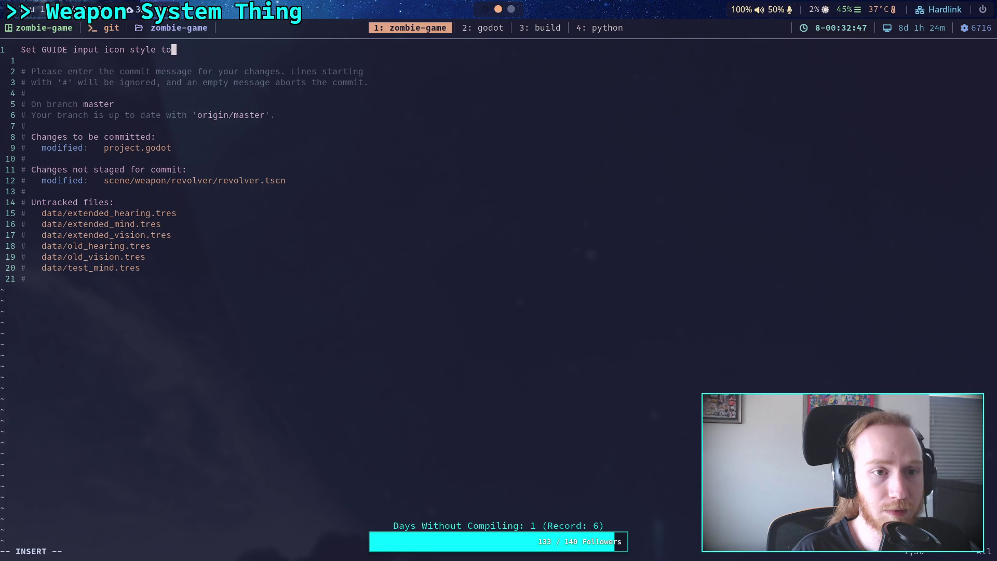
pyautogui.write('B')
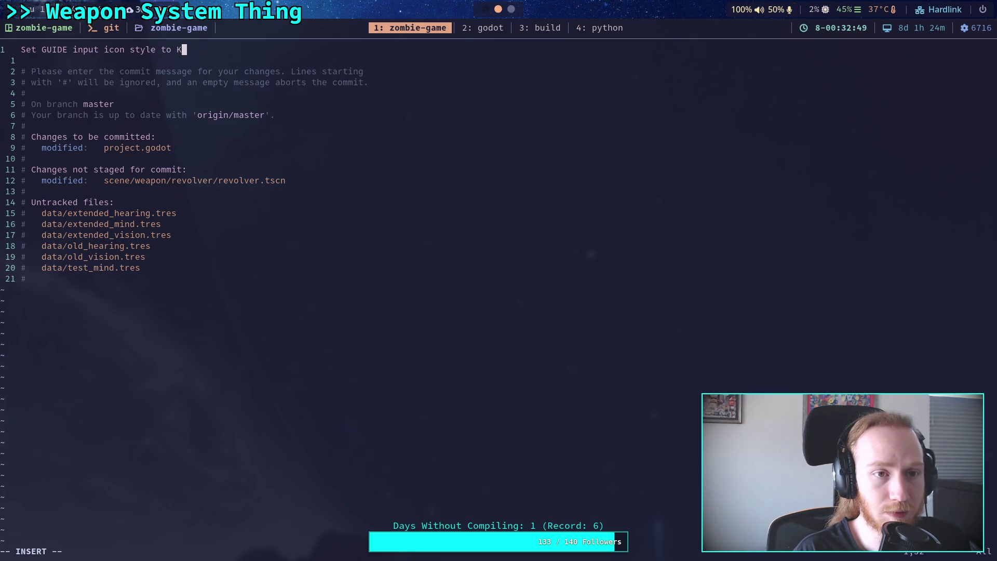
pyautogui.write('BOX')
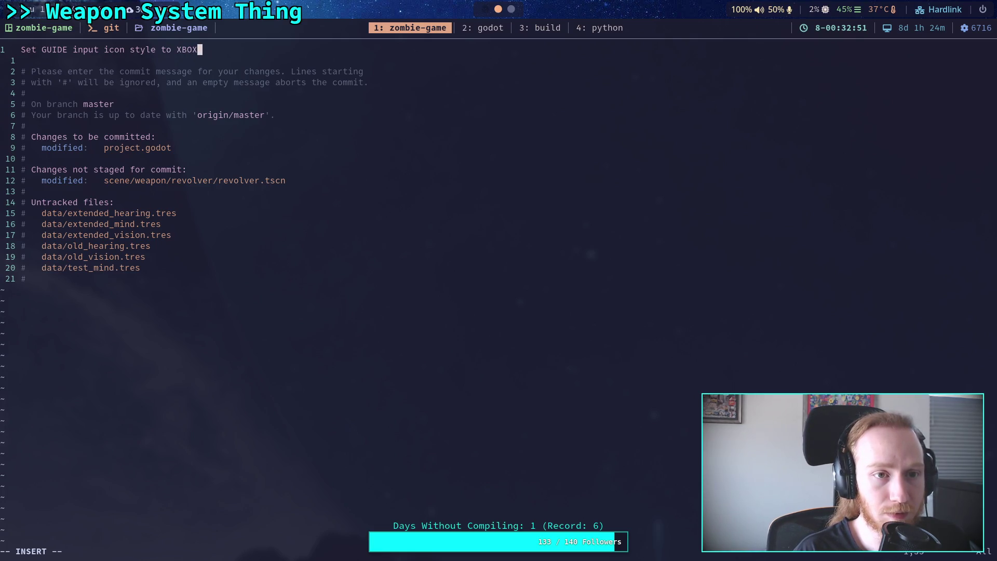
pyautogui.press('Escape')
# Step: Save the message with :wq and push commit cd3ef18 to GitHub
pyautogui.write(':wq')
pyautogui.press('Return')
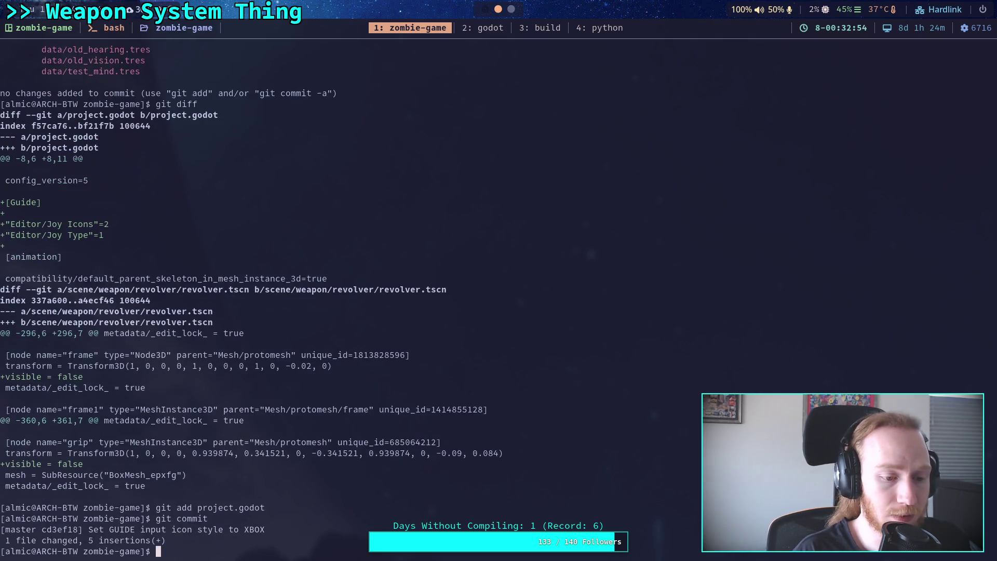
pyautogui.write('git push')
pyautogui.press('Return')
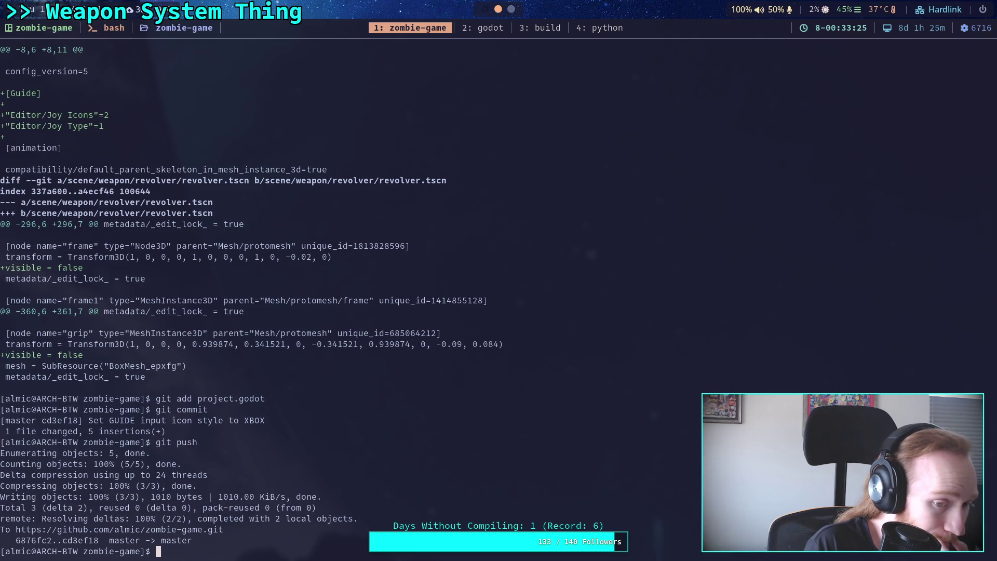
# Step: Review the remaining revolver.tscn changes with git status and git diff, then close the terminal
pyautogui.write('git status')
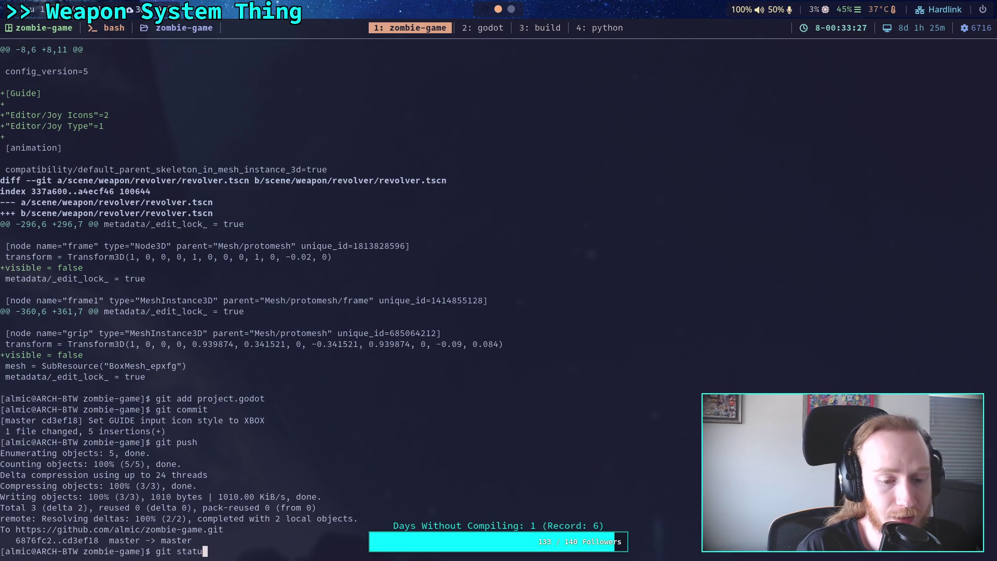
pyautogui.press('Return')
pyautogui.write('git diff')
pyautogui.press('Return')
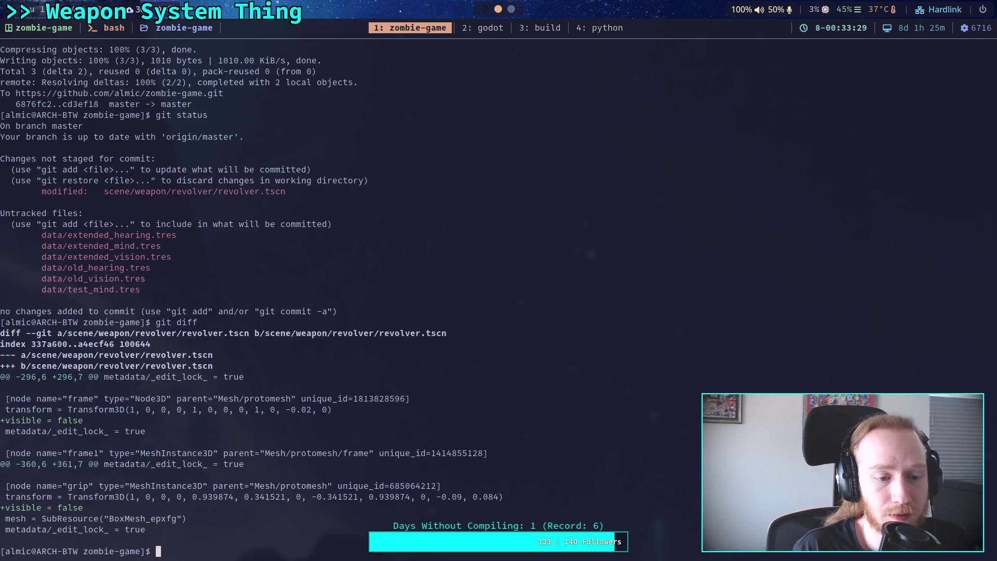
pyautogui.press('super+1')
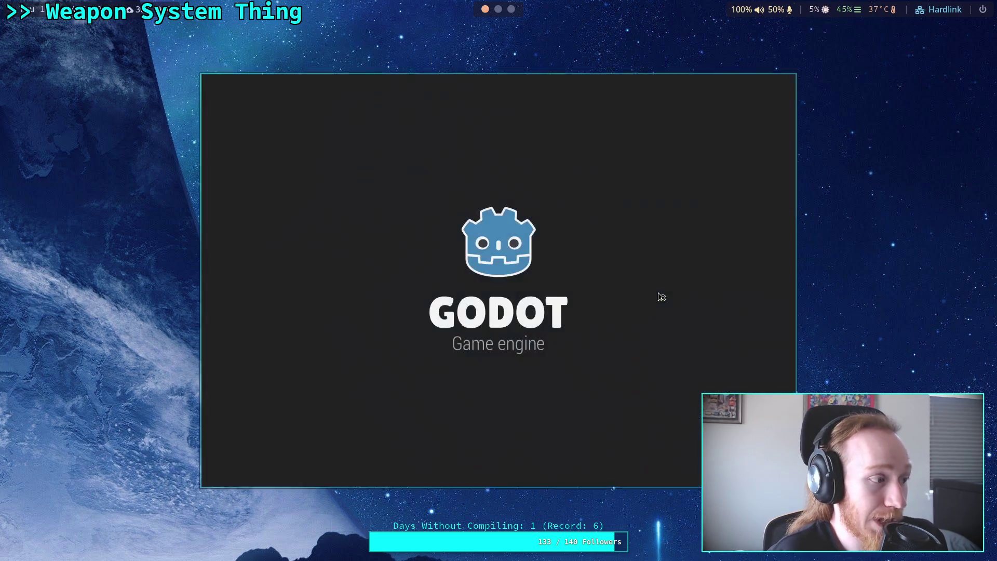
# Step: Open the Zombie Game project in the editor and look around its world scene in 3D
pyautogui.click(618, 139)
pyautogui.click(743, 137)
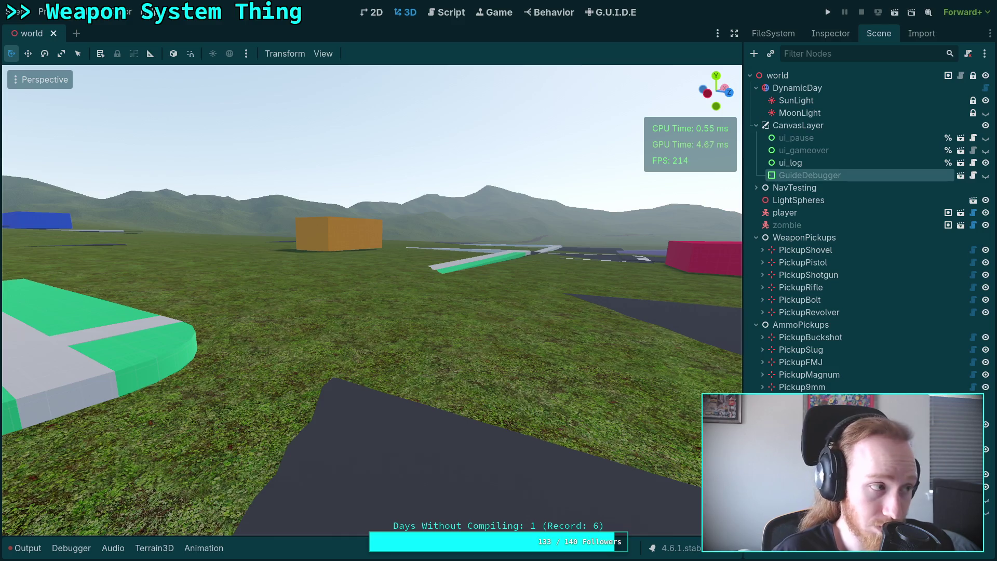
pyautogui.rightClick(372, 351)
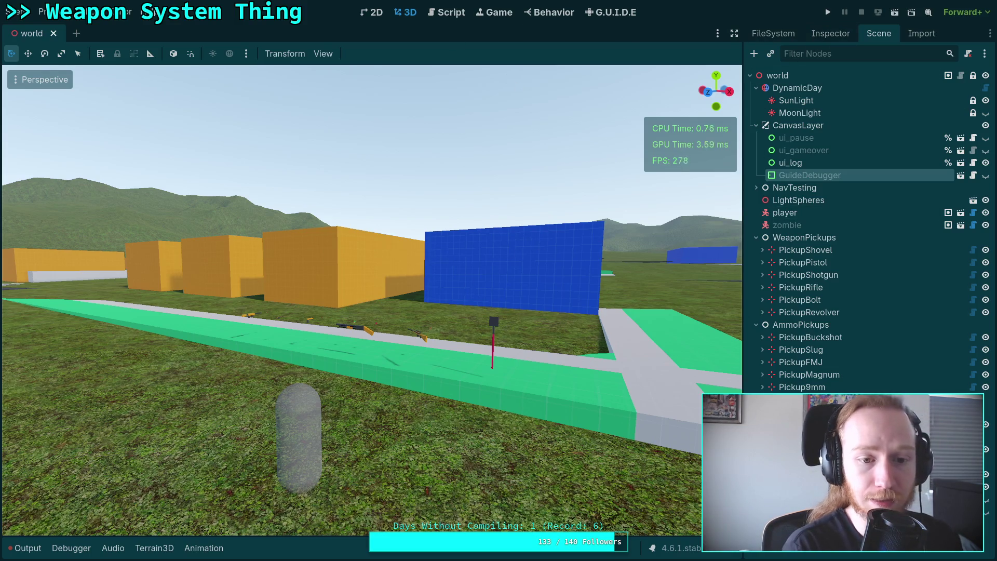
# Step: Open revolver.tscn, make its frame and grip visible again, and save the scene
pyautogui.click(831, 34)
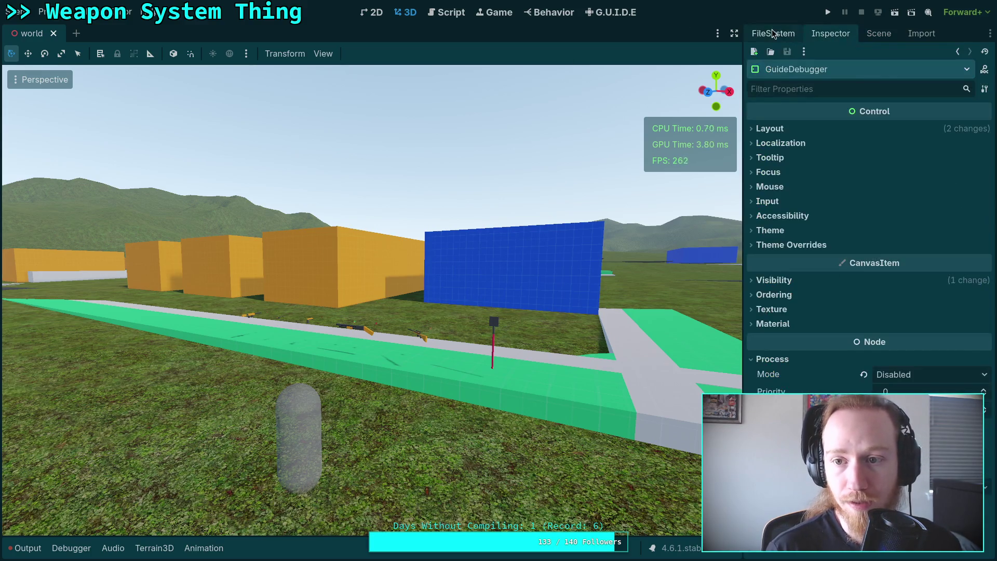
pyautogui.click(773, 33)
pyautogui.scroll(-10, 826, 332)
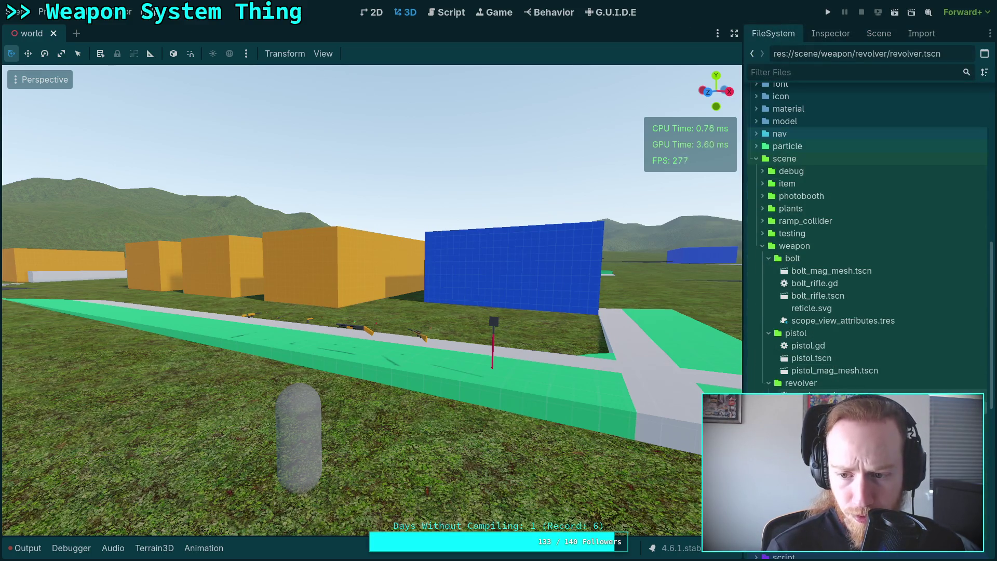
pyautogui.doubleClick(815, 408)
pyautogui.click(878, 33)
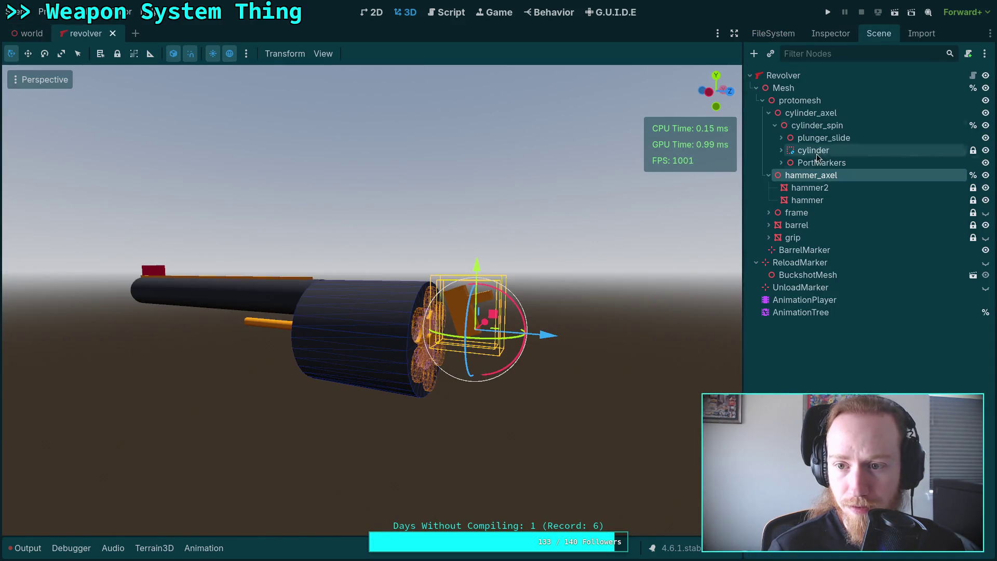
pyautogui.click(985, 238)
pyautogui.click(986, 213)
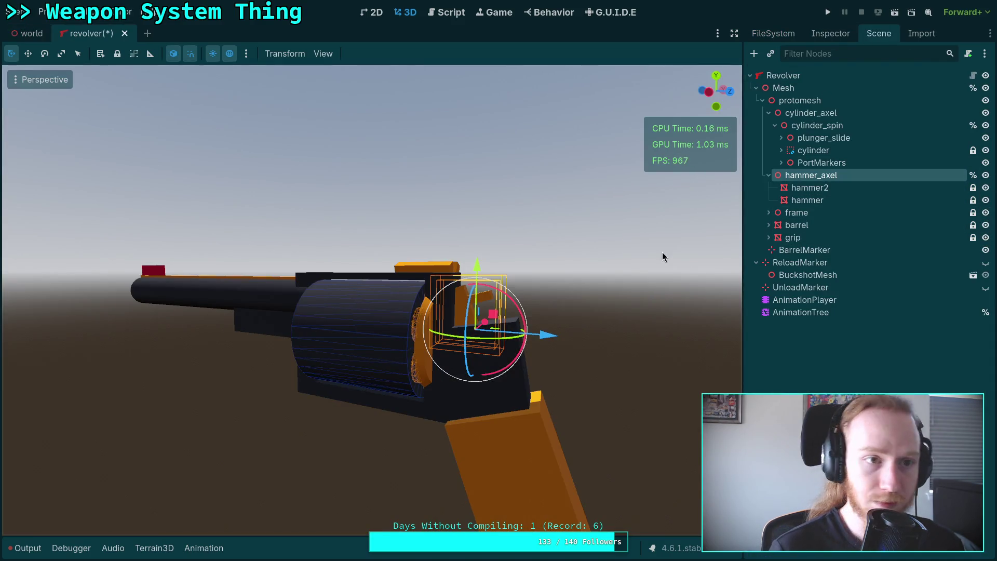
pyautogui.hotkey('ctrl', 's')
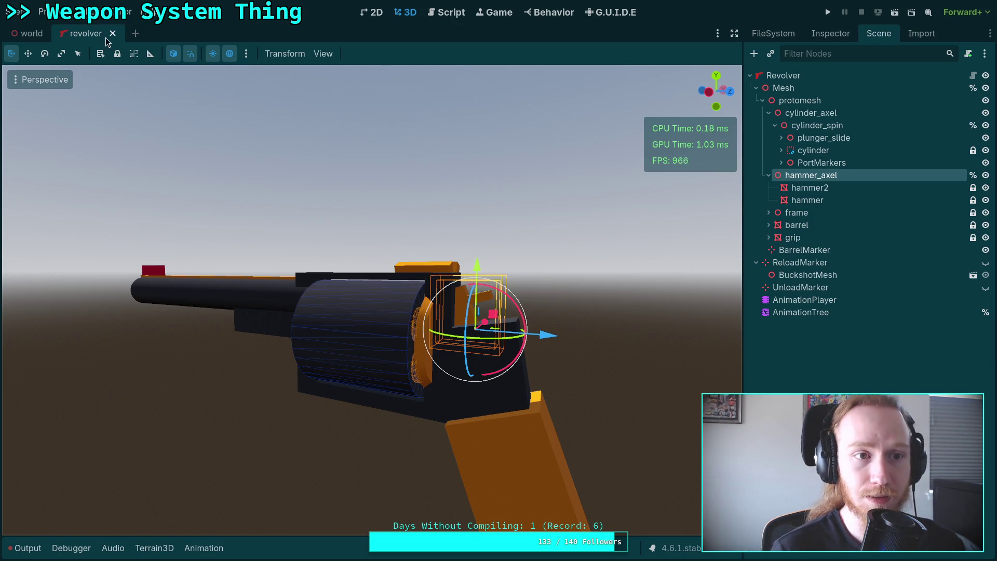
# Step: Close the revolver scene and fly the camera toward the weapon pickups in the world's 3D view
pyautogui.click(112, 33)
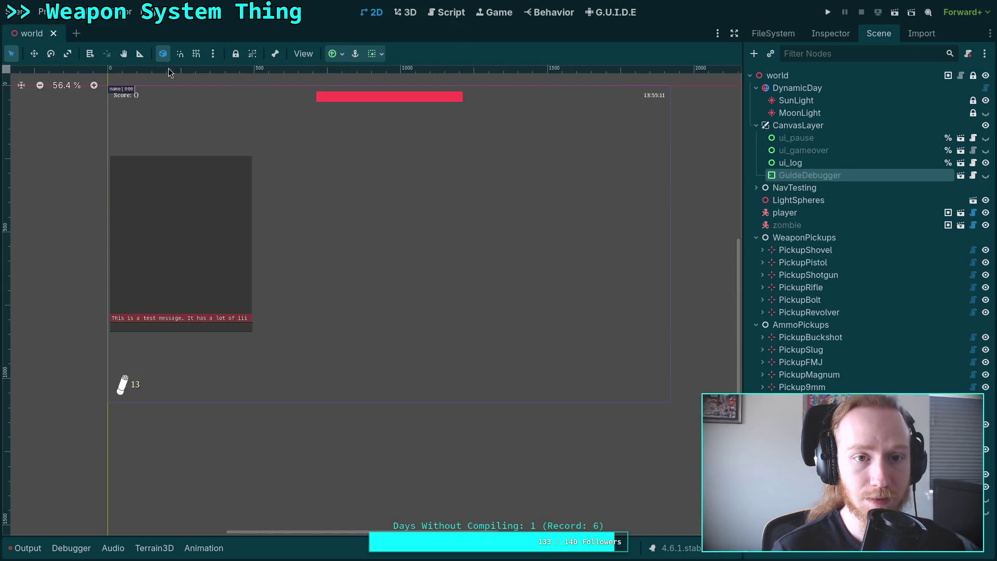
pyautogui.click(406, 12)
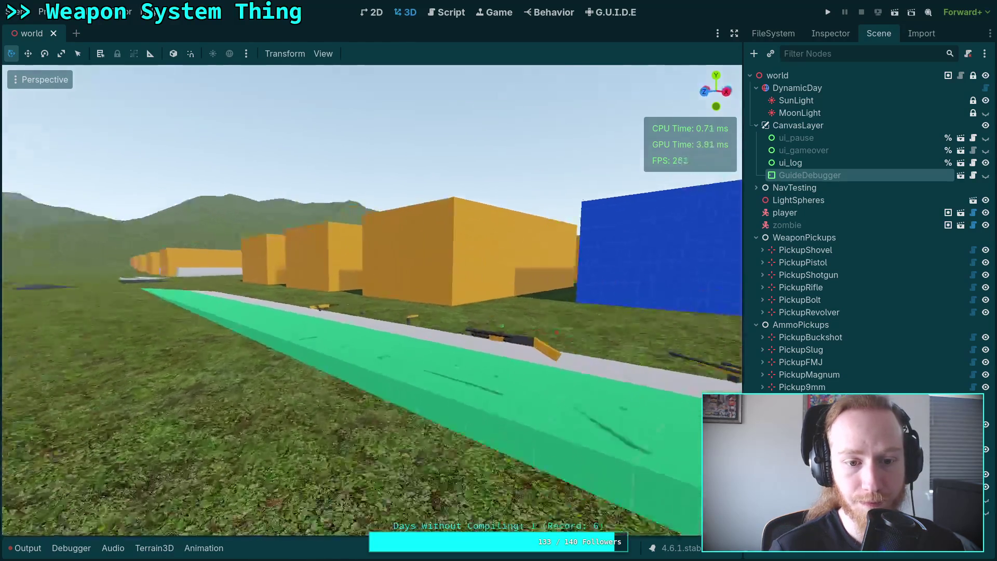
pyautogui.press('w')
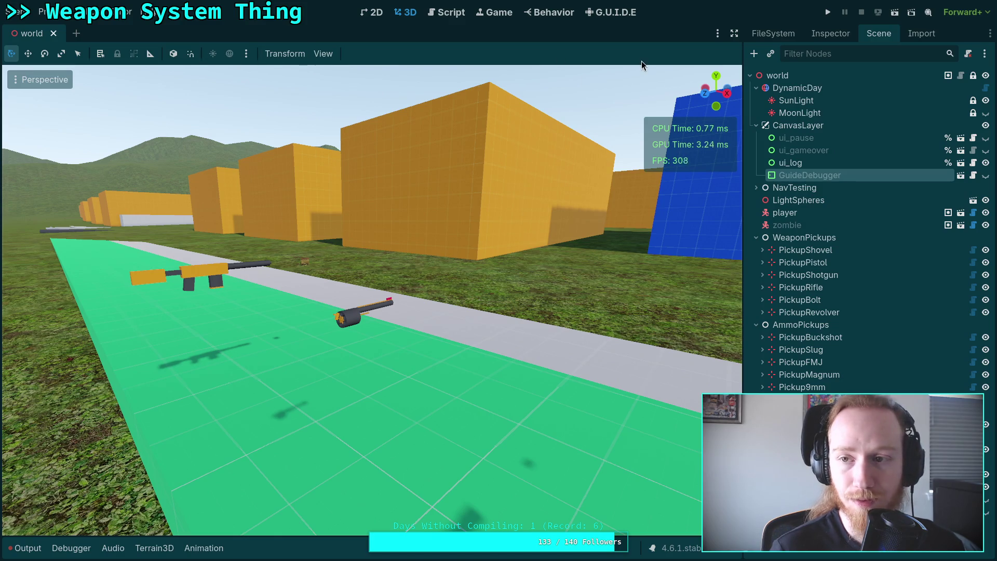
# Step: Reload the world scene from disk, then fly the 3D camera to view all weapon pickups
pyautogui.click(16, 12)
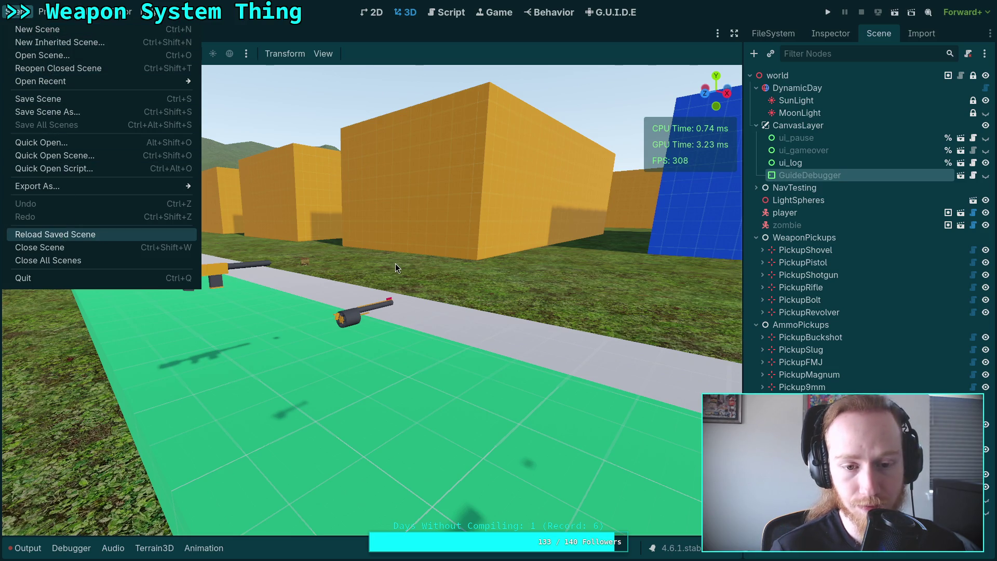
pyautogui.press('Return')
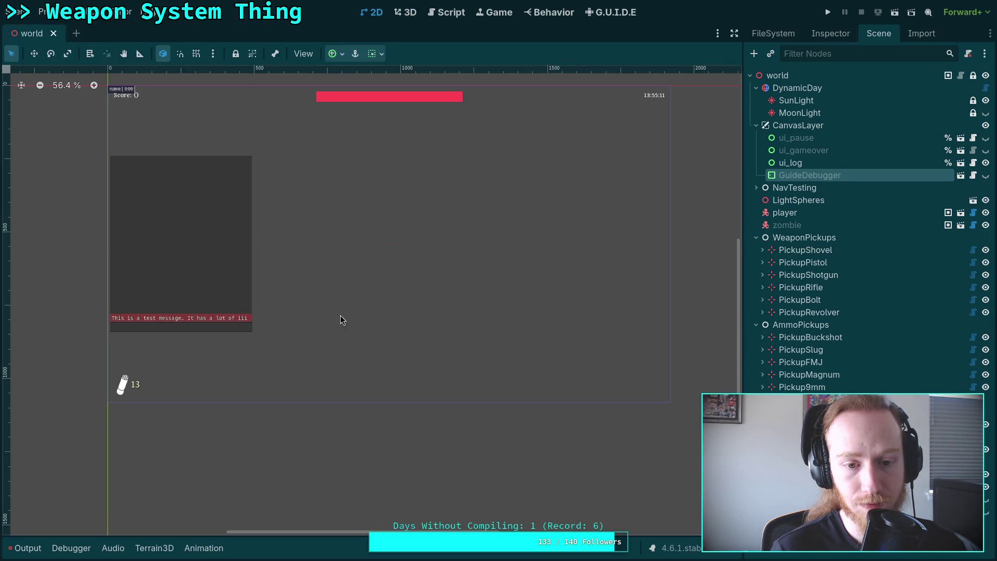
pyautogui.hotkey('ctrl', 'F2')
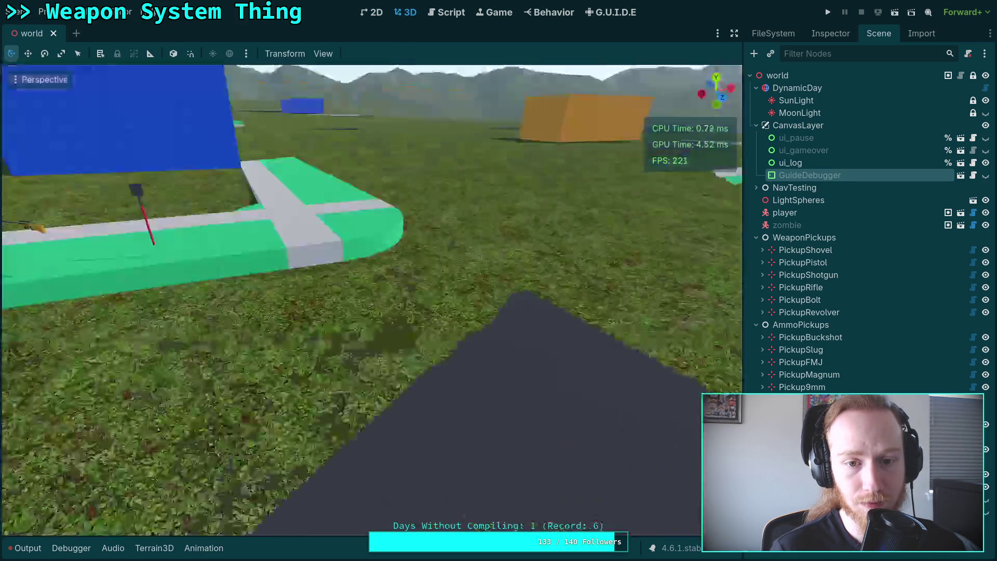
pyautogui.press('w')
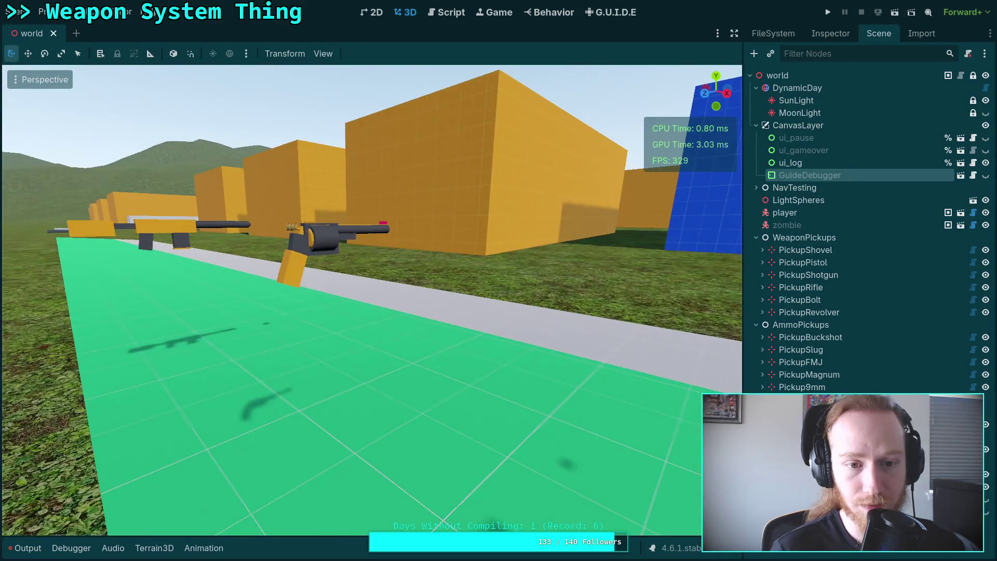
pyautogui.press('s')
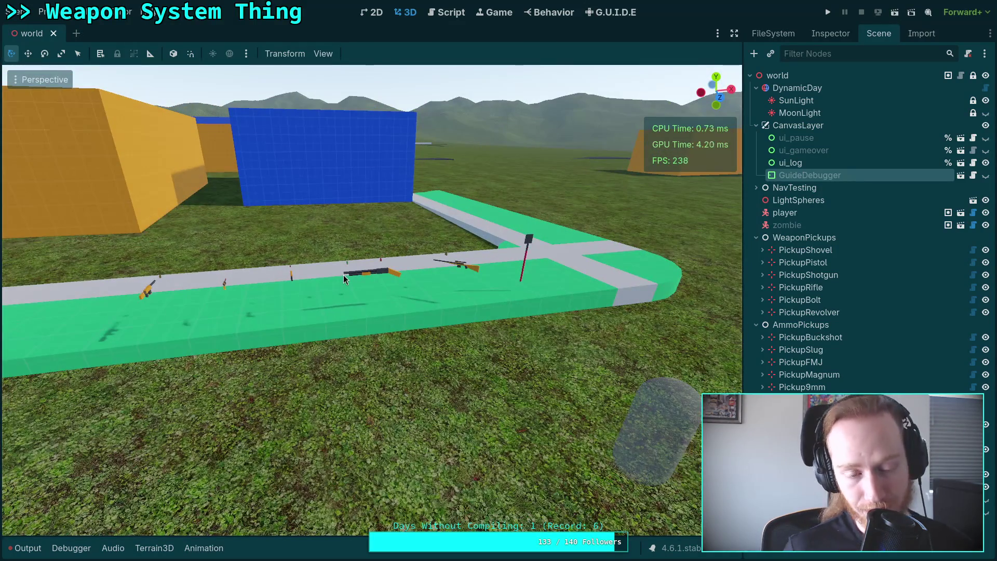
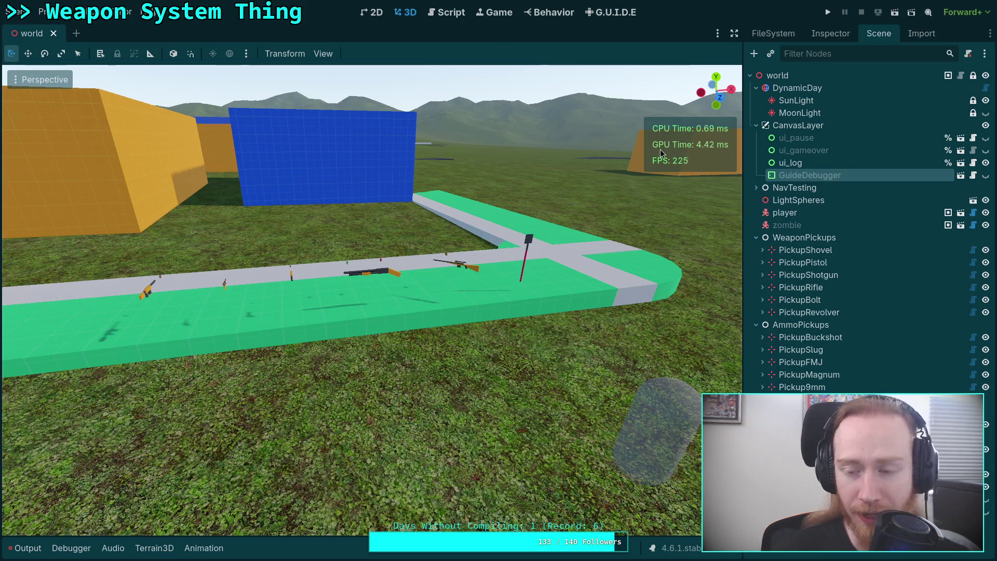
# Step: Reveal data > input > actions > first_person in the FileSystem dock and show the G.U.I.D.E editor
pyautogui.click(842, 35)
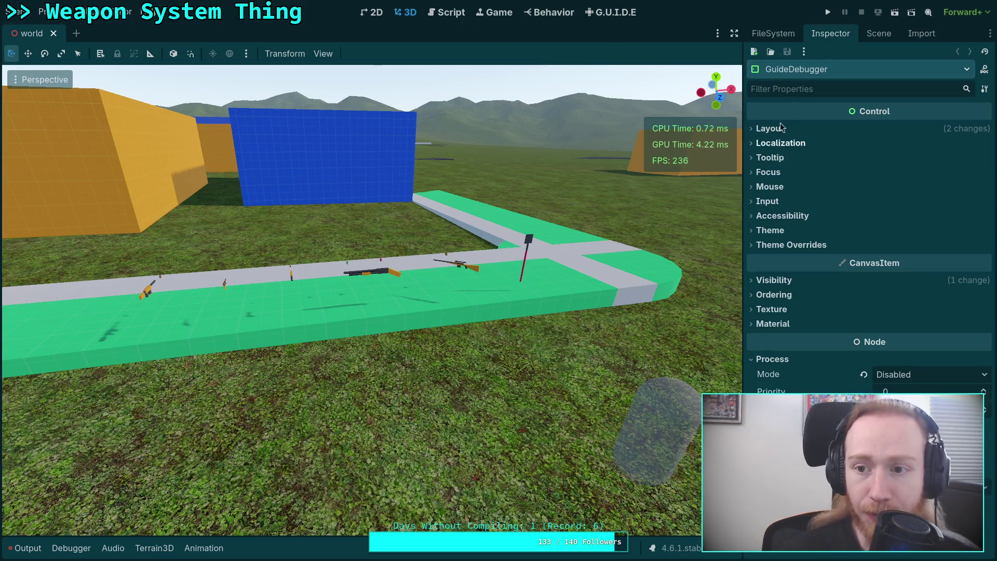
pyautogui.click(772, 36)
pyautogui.scroll(15, 865, 222)
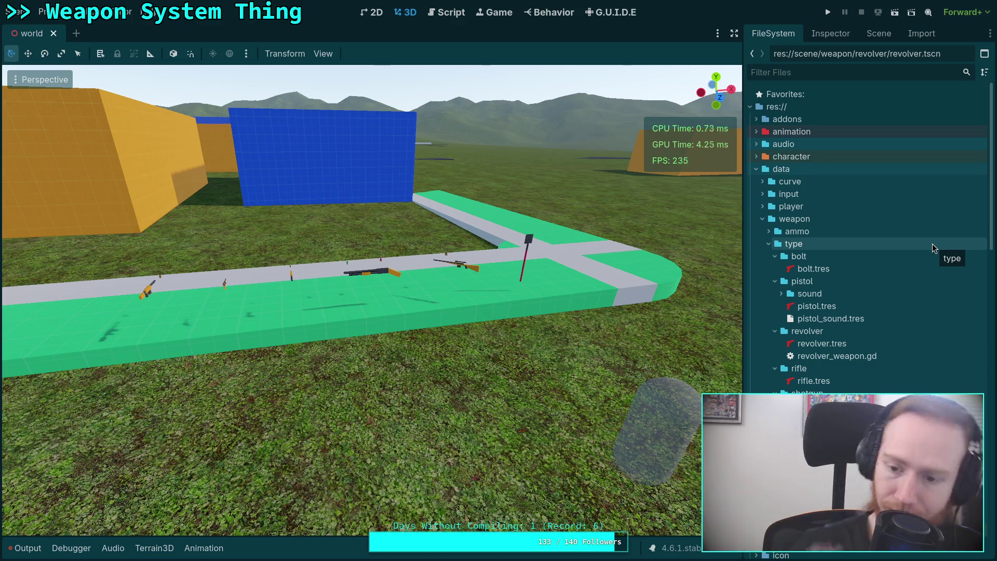
pyautogui.click(756, 167)
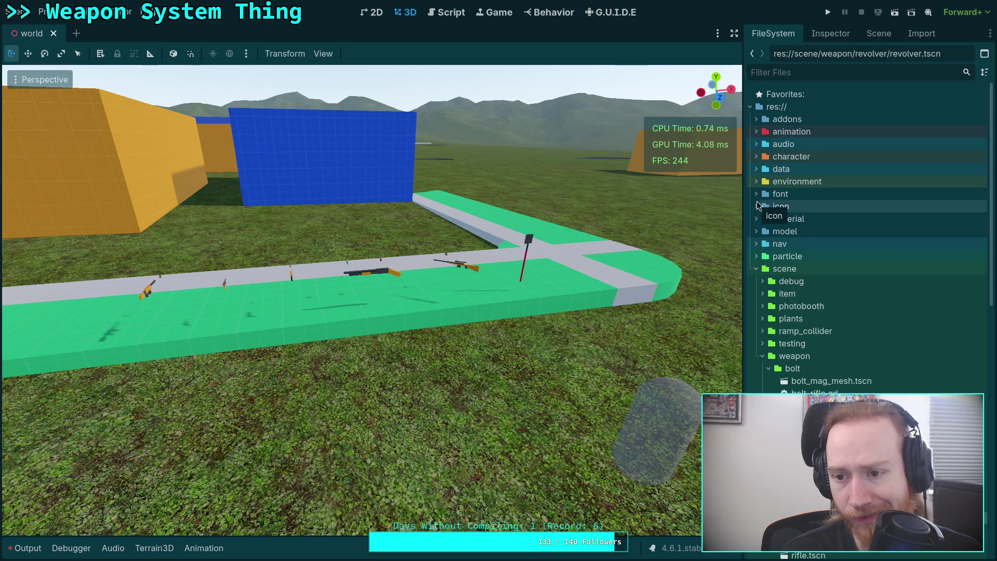
pyautogui.click(756, 168)
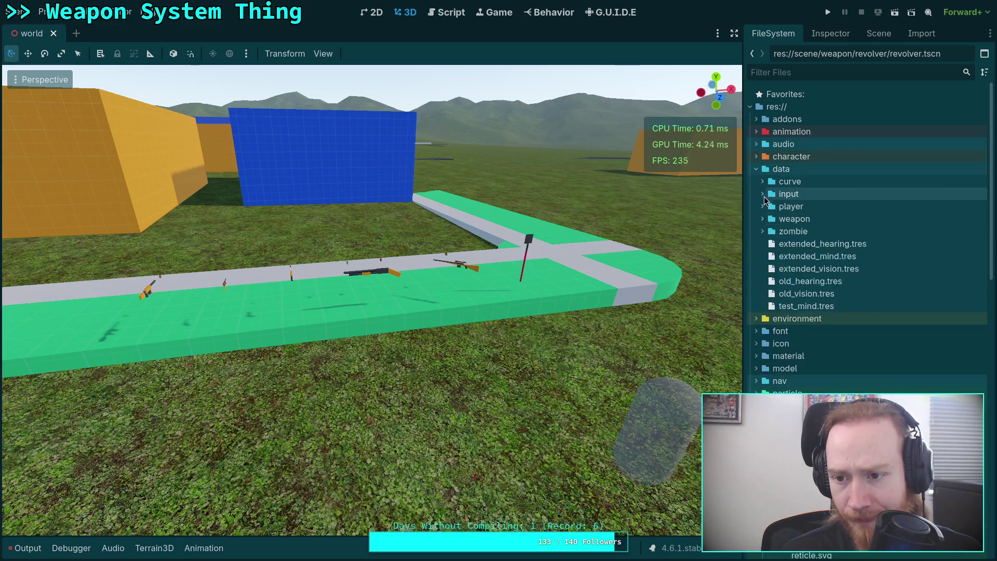
pyautogui.click(763, 194)
pyautogui.click(774, 231)
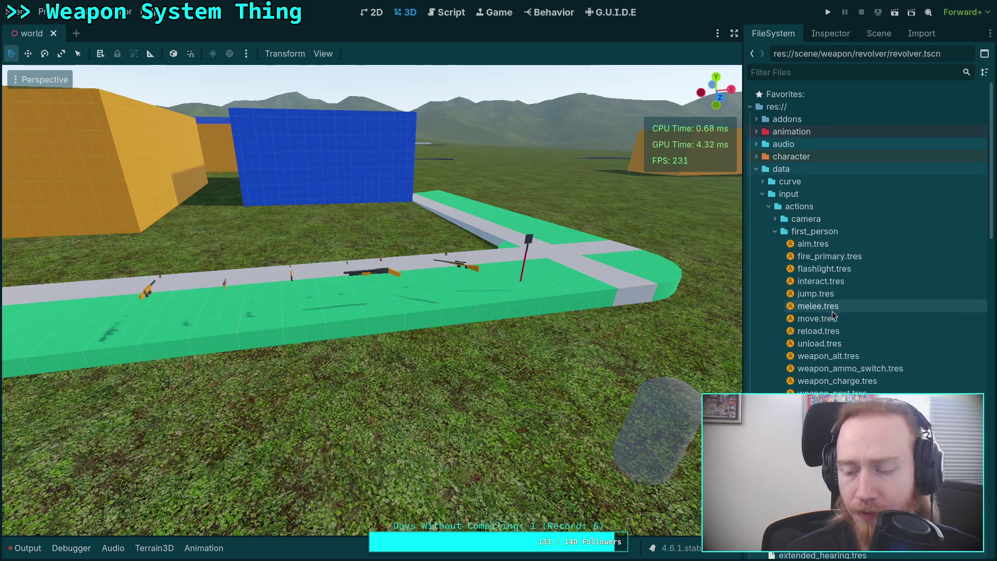
pyautogui.scroll(-3, 832, 314)
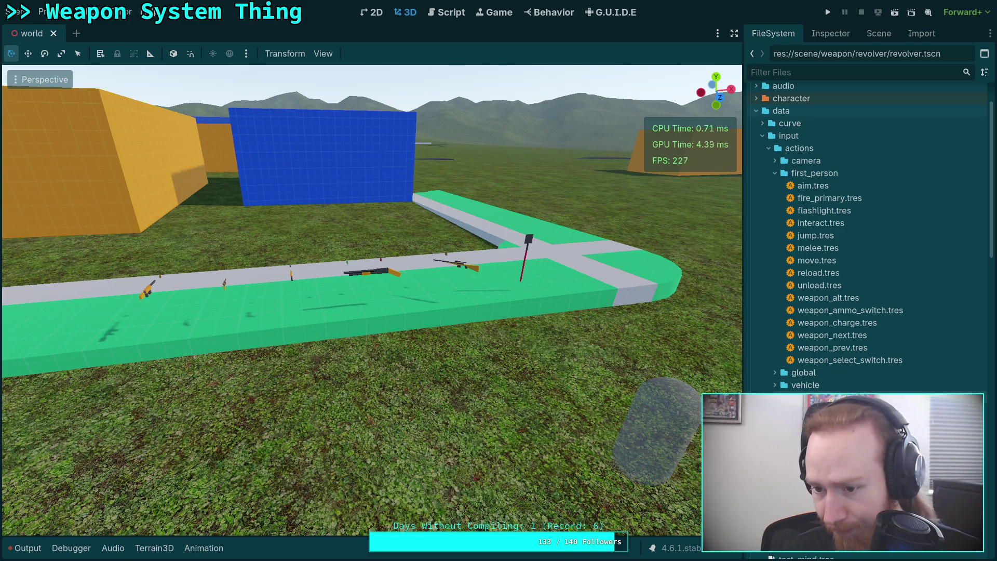
pyautogui.click(611, 12)
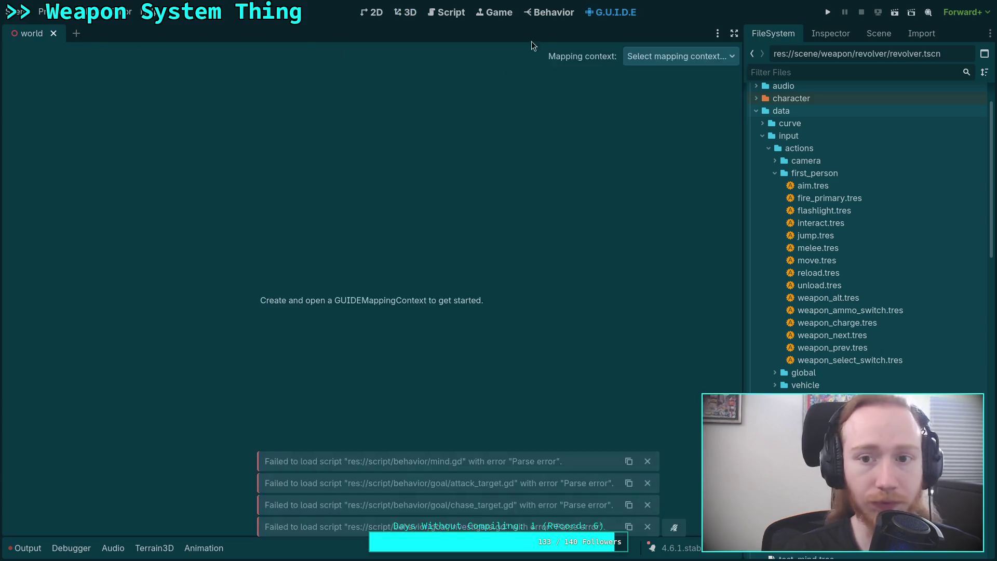
# Step: Load first_person.tres as the G.U.I.D.E mapping context
pyautogui.click(680, 56)
pyautogui.click(693, 99)
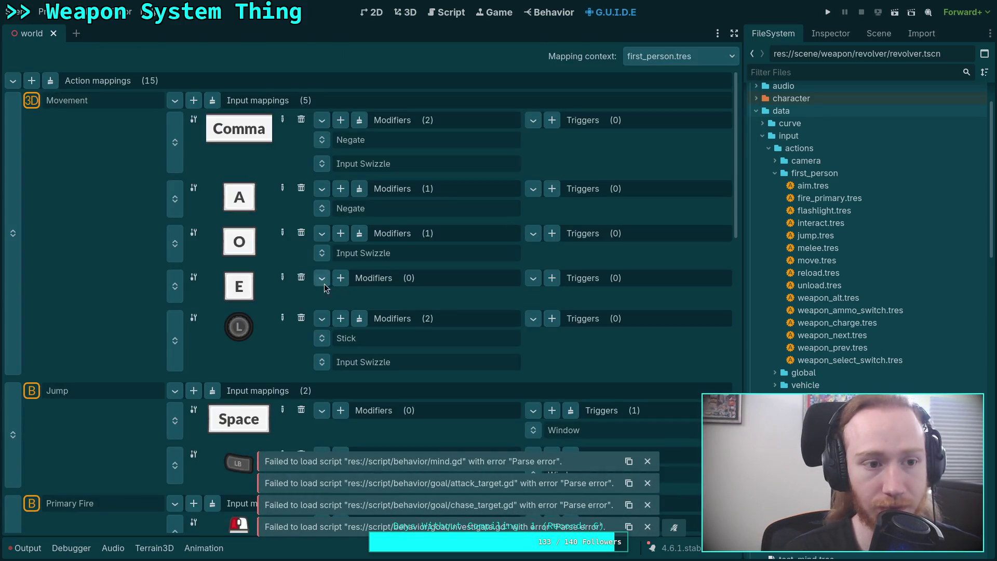
pyautogui.scroll(-10, 228, 307)
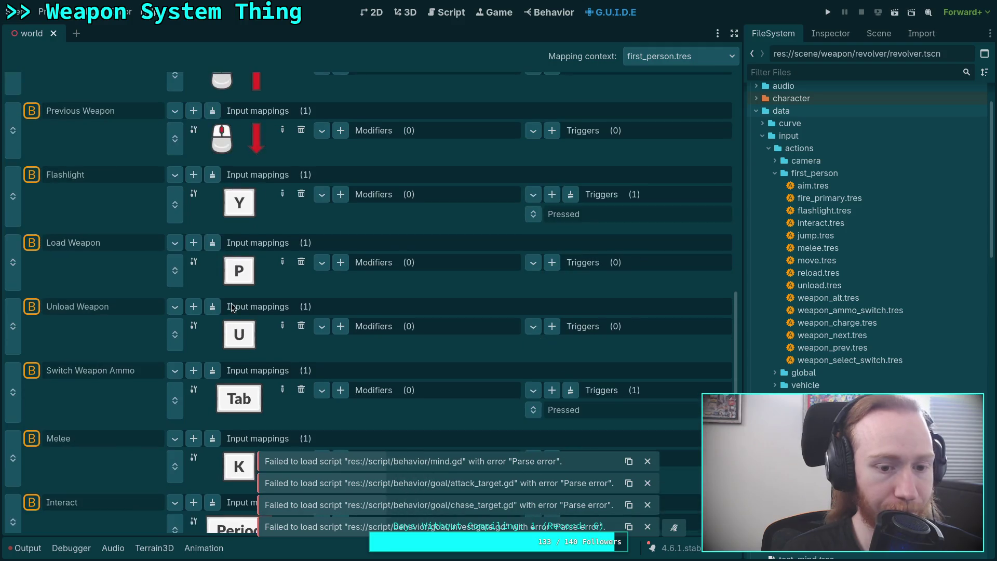
pyautogui.scroll(-5, 232, 307)
pyautogui.scroll(15, 320, 341)
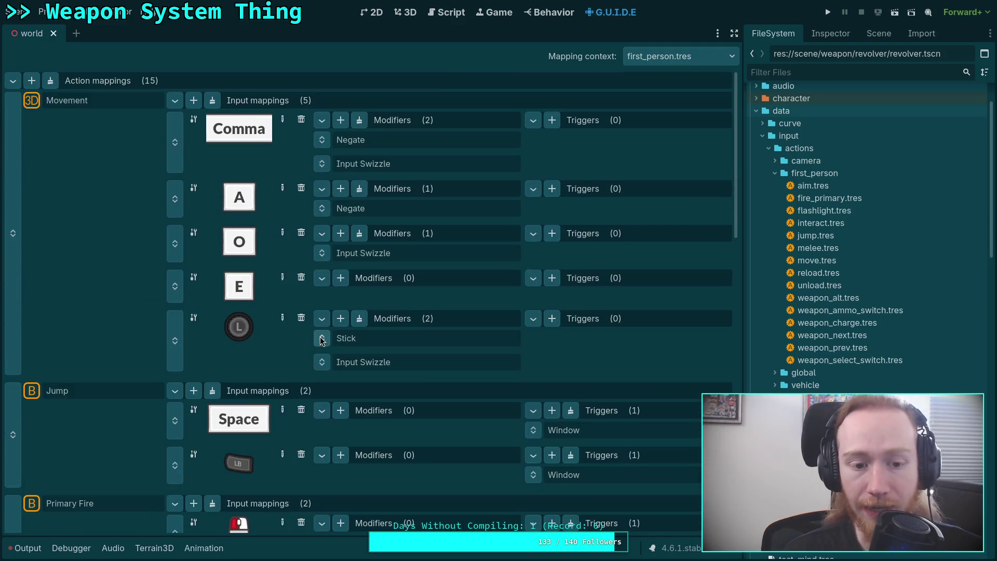
pyautogui.scroll(-10, 321, 340)
# Step: Create a new GUIDEAction resource named walk.tres in the first_person folder
pyautogui.click(828, 176)
pyautogui.rightClick(828, 176)
pyautogui.moveTo(863, 182)
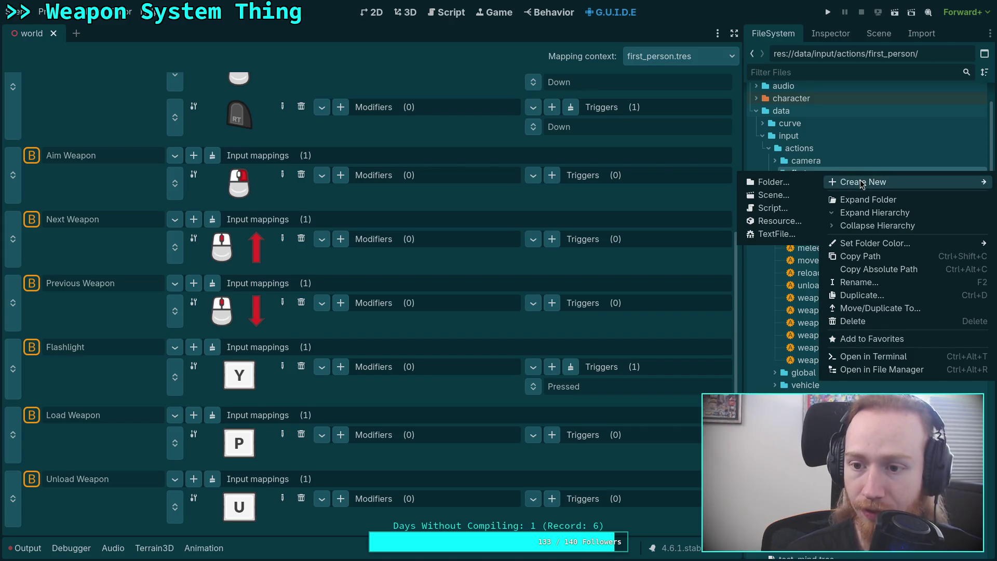
pyautogui.click(780, 220)
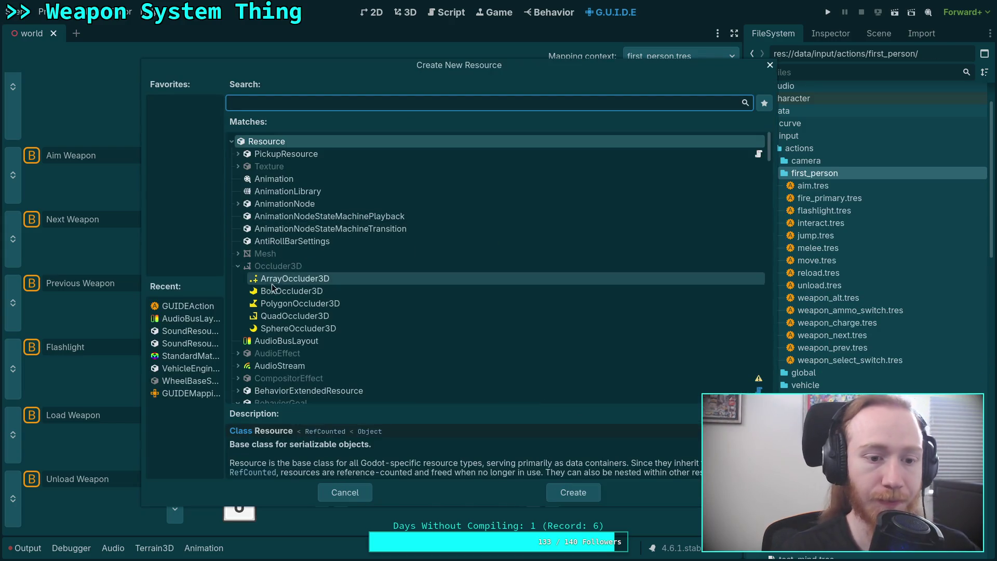
pyautogui.doubleClick(183, 306)
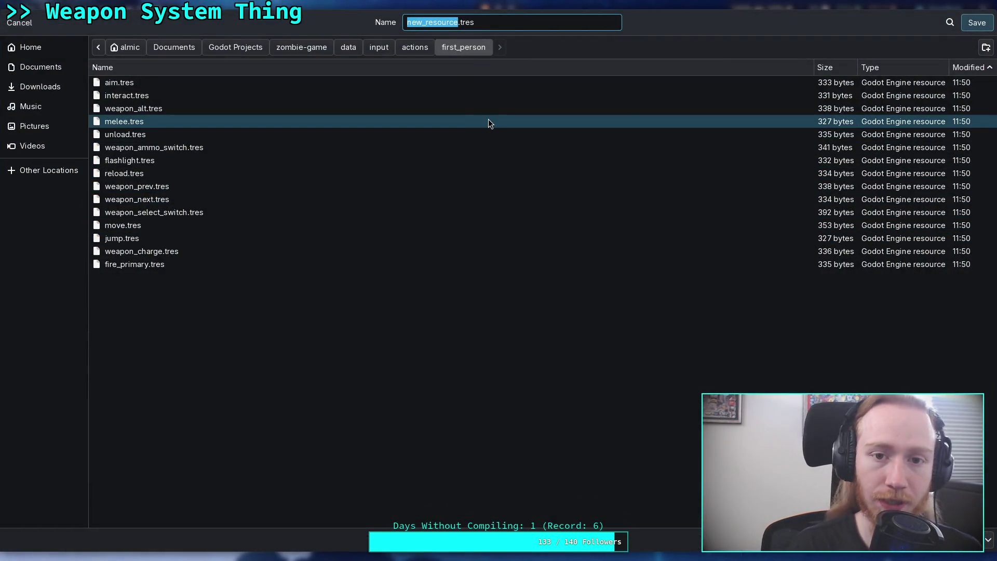
pyautogui.write('walk')
pyautogui.press('Return')
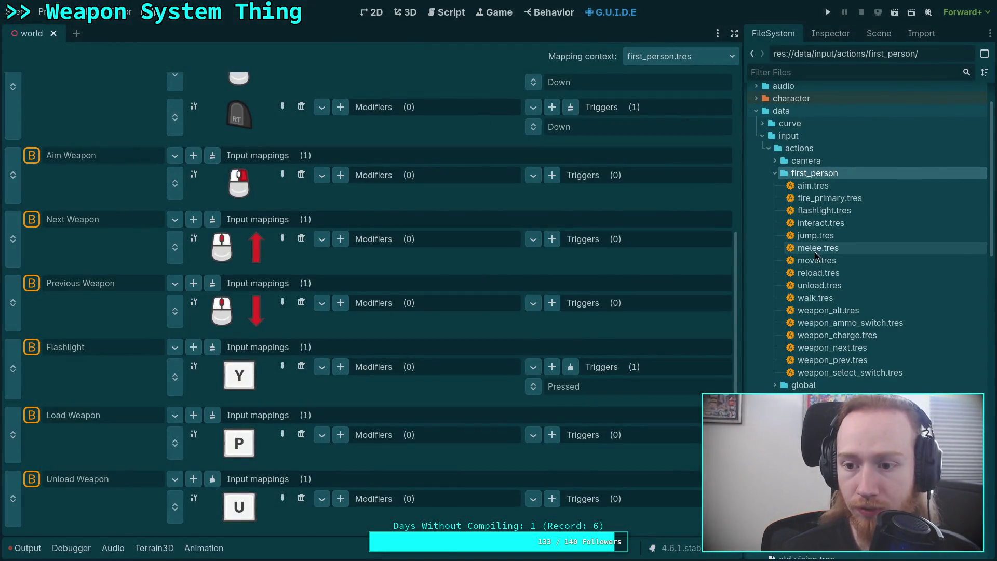
pyautogui.scroll(15, 96, 224)
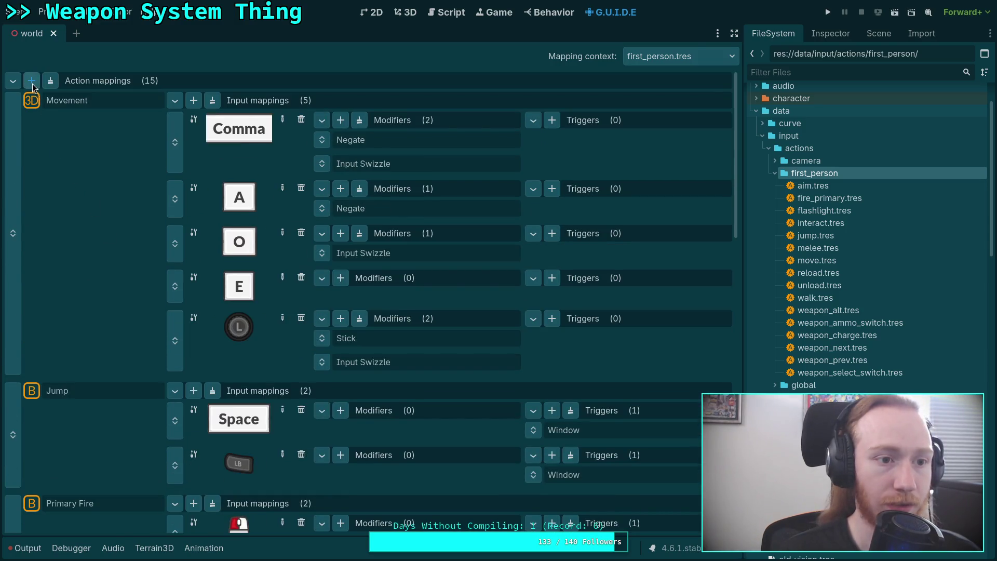
# Step: Move an empty action slot between Jump and Primary Fire and drop walk.tres into it
pyautogui.scroll(-15, 123, 272)
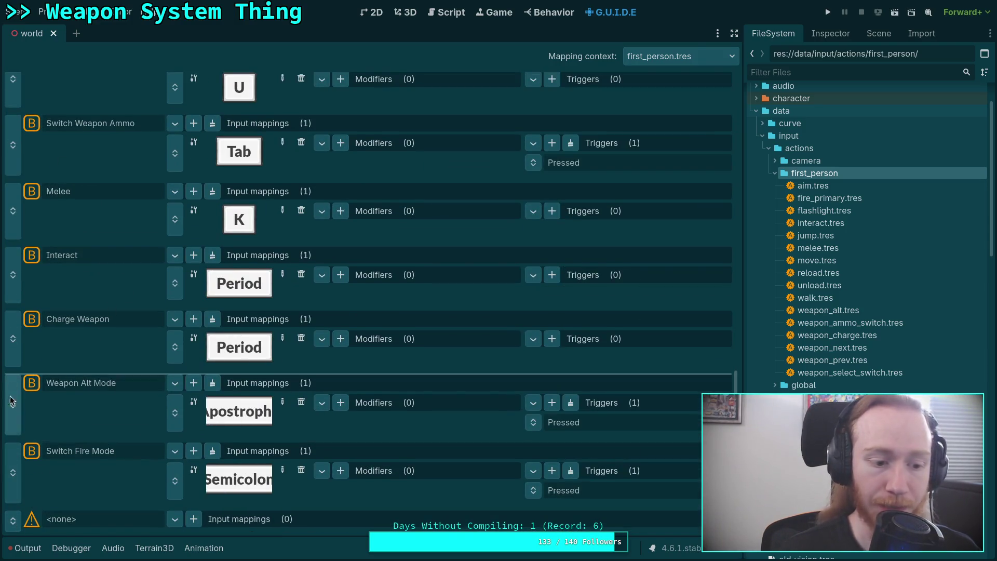
pyautogui.scroll(6, 23, 446)
pyautogui.moveTo(13, 470); pyautogui.dragTo(13, 156)
pyautogui.moveTo(12, 320); pyautogui.dragTo(13, 137)
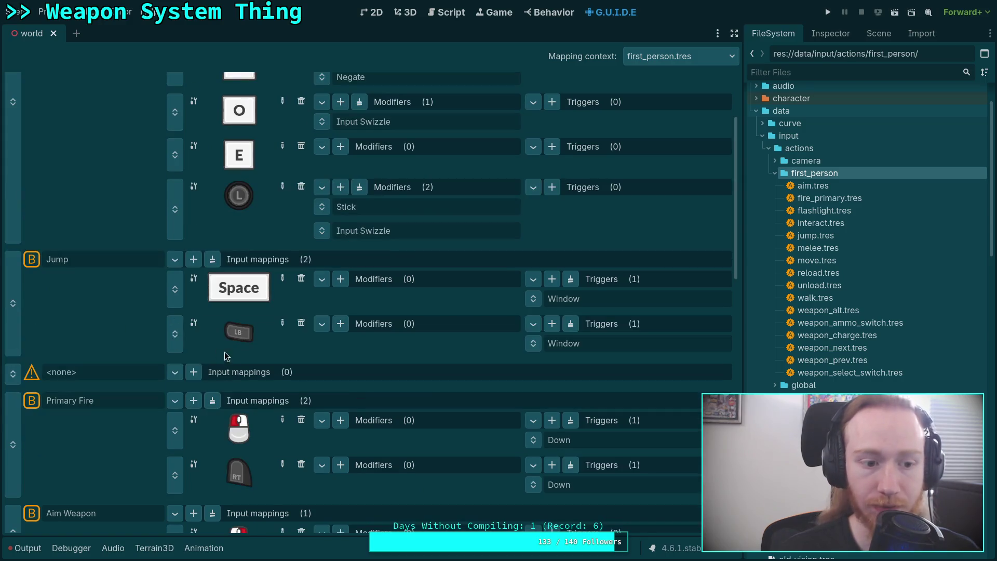
pyautogui.moveTo(817, 260)
pyautogui.mouseDown()
pyautogui.moveTo(258, 327)
pyautogui.moveTo(91, 370)
pyautogui.moveTo(818, 249)
pyautogui.mouseUp()
pyautogui.moveTo(819, 305)
pyautogui.mouseDown()
pyautogui.moveTo(249, 318)
pyautogui.moveTo(76, 374)
pyautogui.mouseUp()
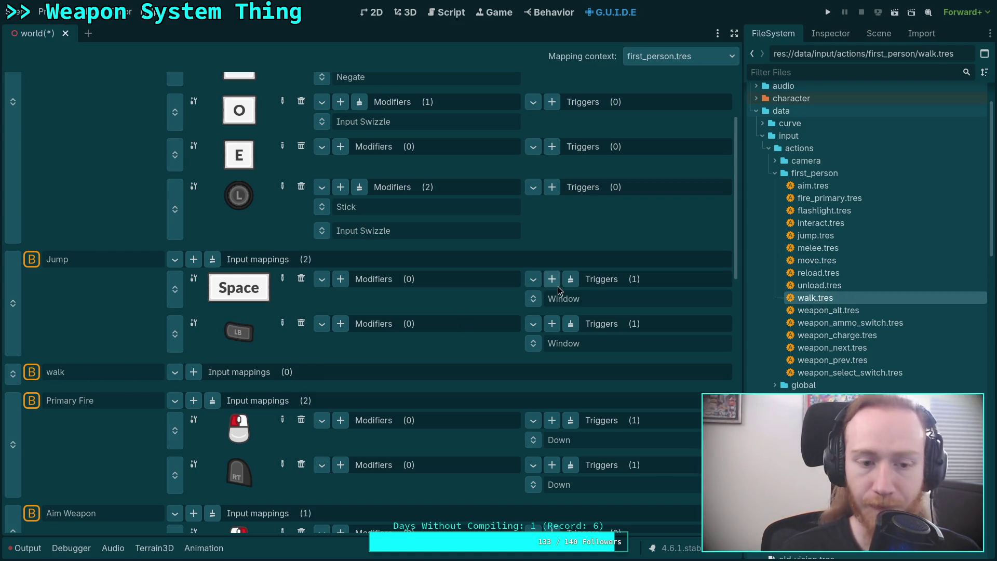
pyautogui.click(831, 34)
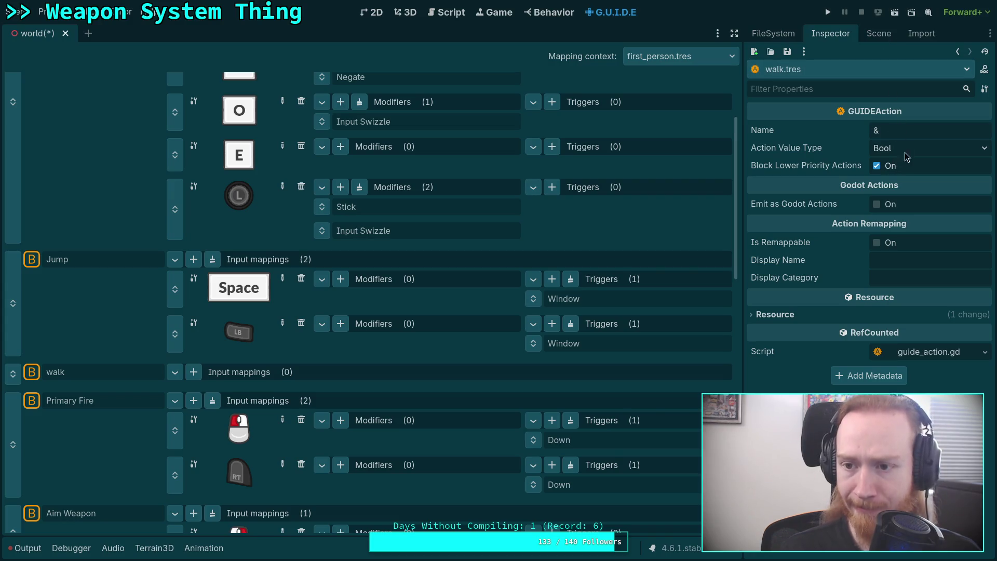
# Step: Turn off Block Lower Priority Actions, enable Is Remappable, and set display name Walk
pyautogui.click(888, 167)
pyautogui.click(885, 243)
pyautogui.click(890, 266)
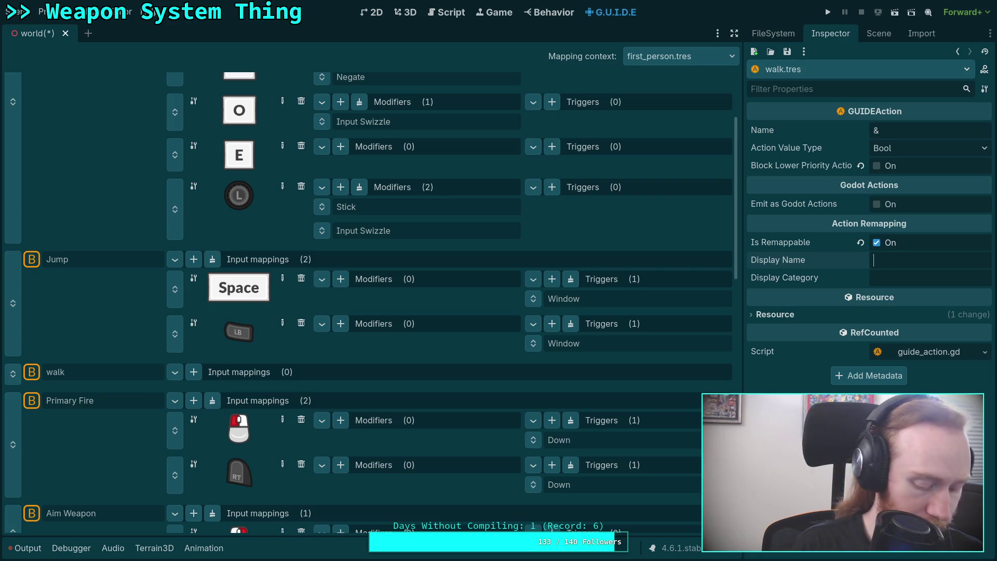
pyautogui.write('Walk')
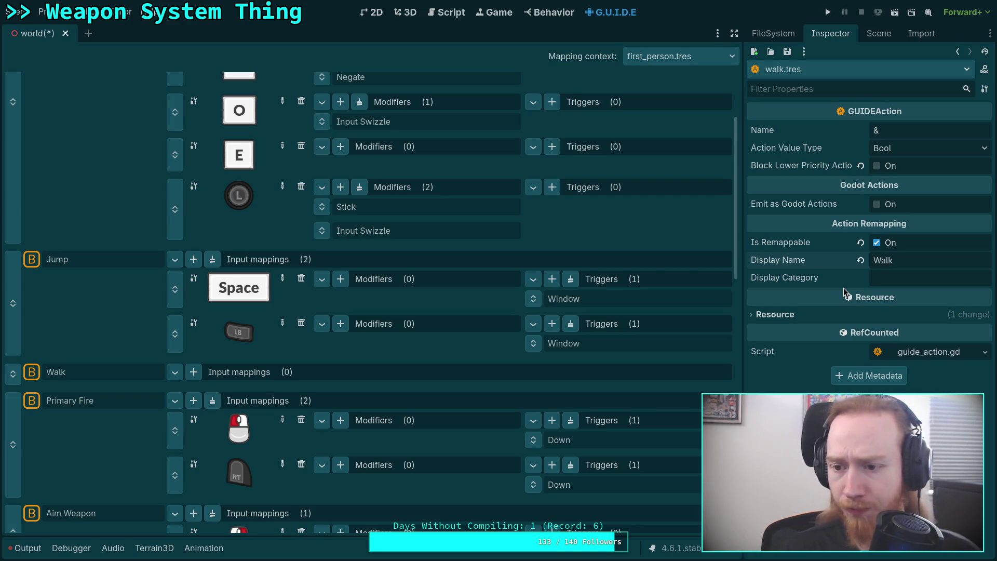
# Step: Add an input mapping to Walk bound to the Shift key
pyautogui.click(194, 372)
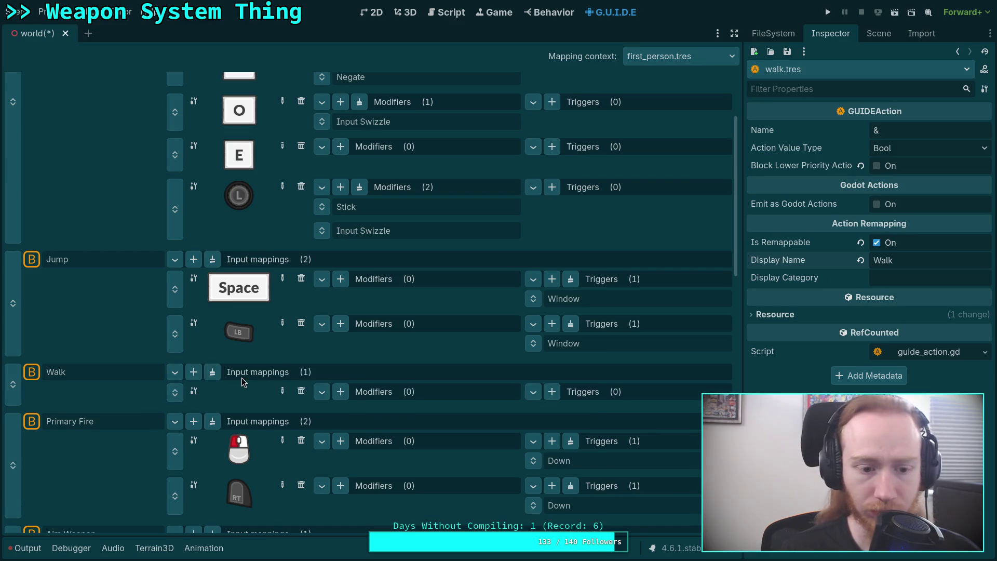
pyautogui.click(283, 390)
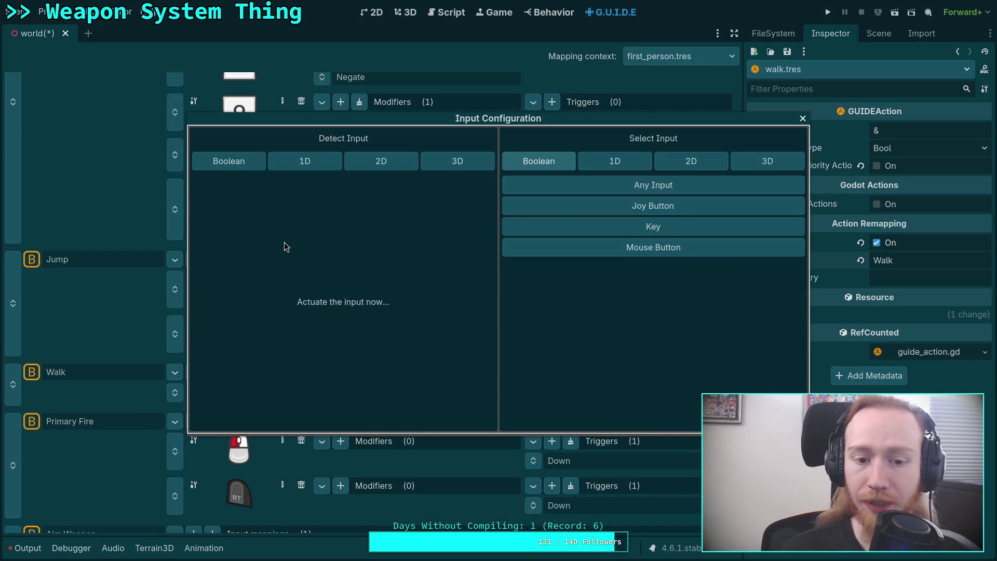
pyautogui.press('shift')
pyautogui.click(338, 419)
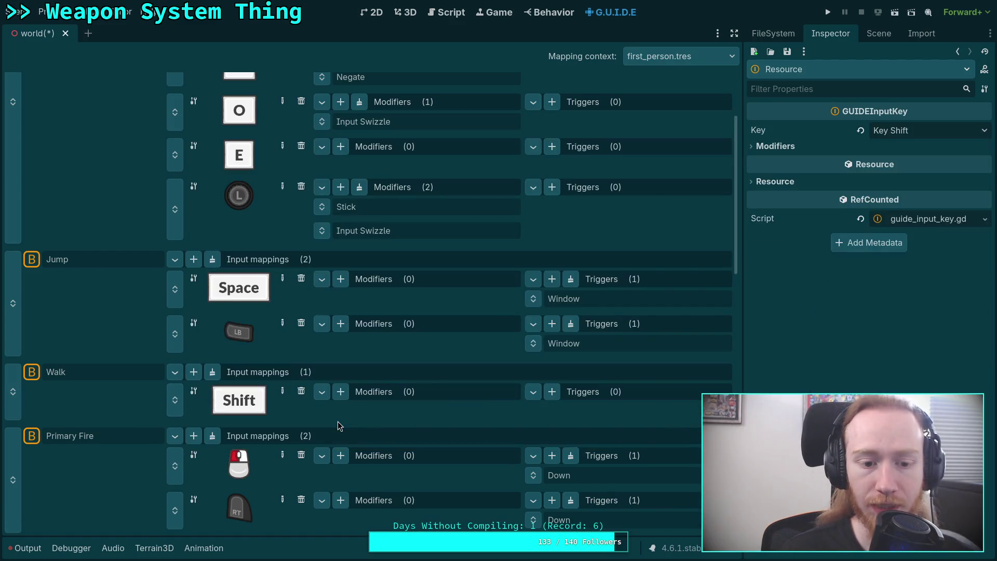
# Step: Dismiss Walk's trigger list without adding a trigger and return to the FileSystem dock
pyautogui.click(552, 395)
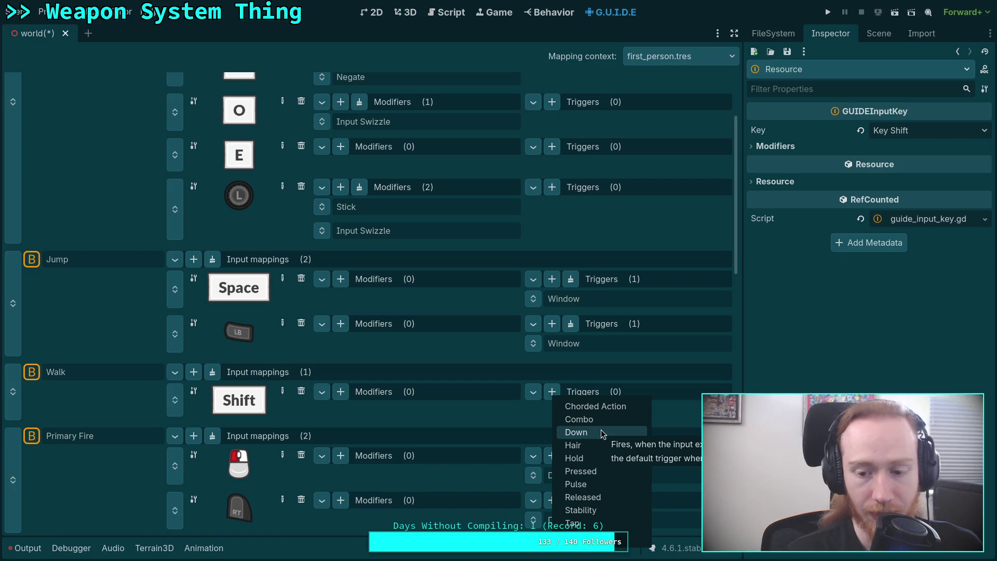
pyautogui.click(602, 434)
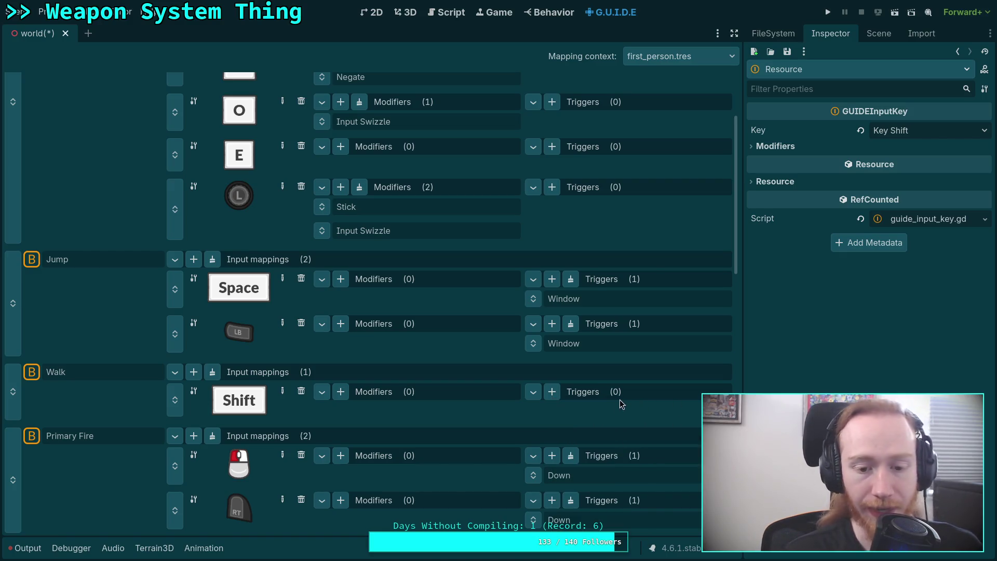
pyautogui.click(876, 36)
pyautogui.click(773, 33)
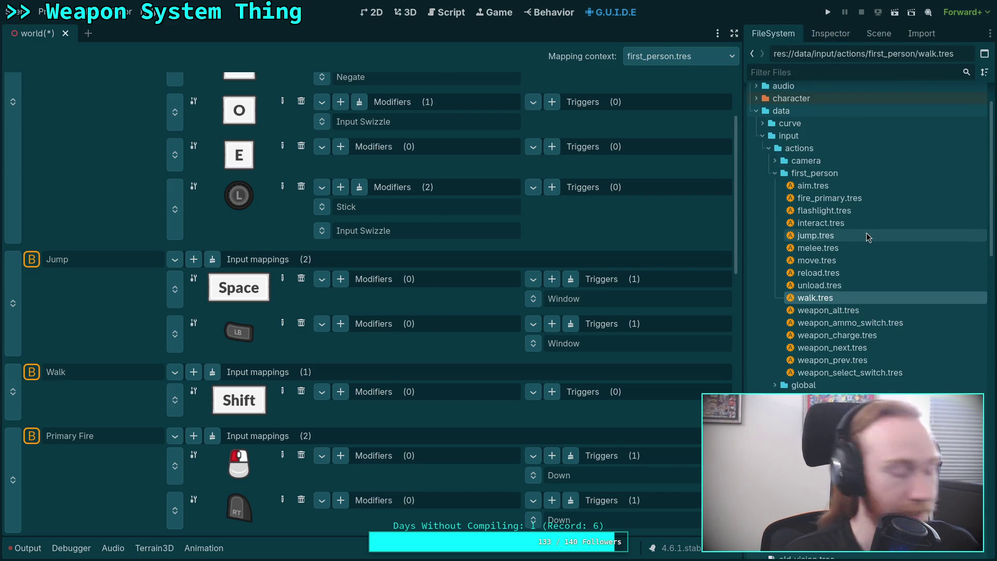
# Step: Expand addons/guide/triggers and open guide_trigger_down.gd, selecting its actuation check code
pyautogui.scroll(3, 878, 260)
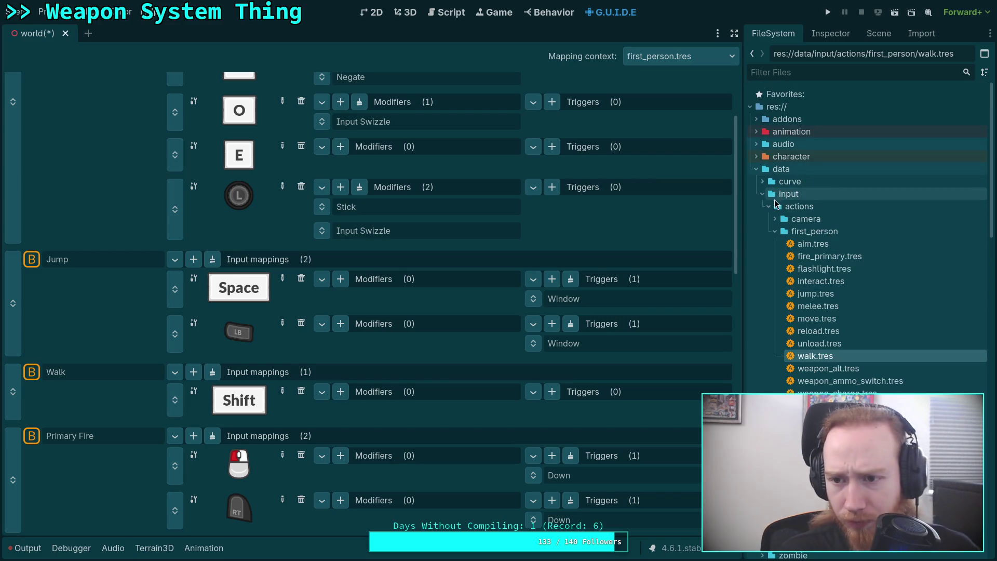
pyautogui.click(756, 119)
pyautogui.click(769, 181)
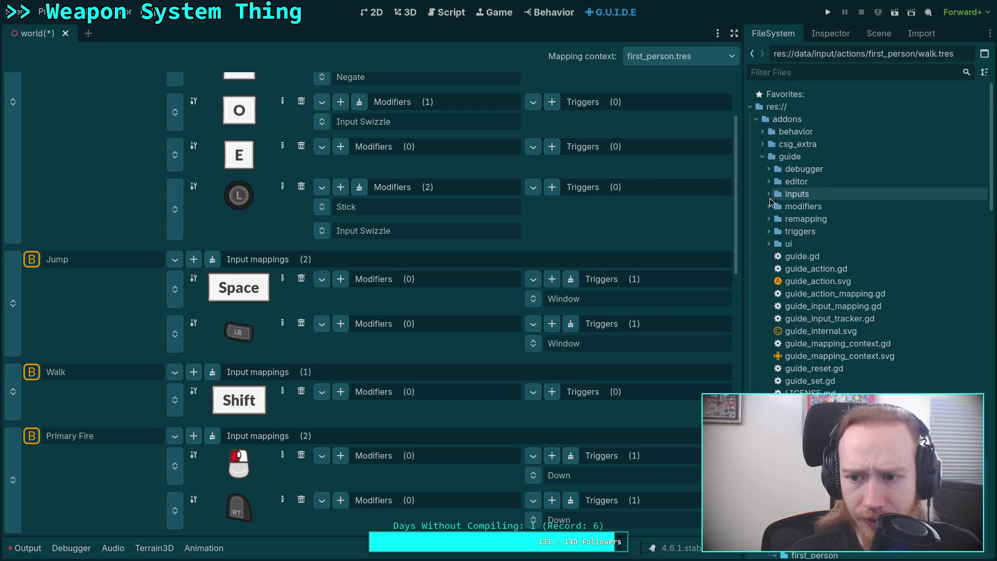
pyautogui.click(769, 231)
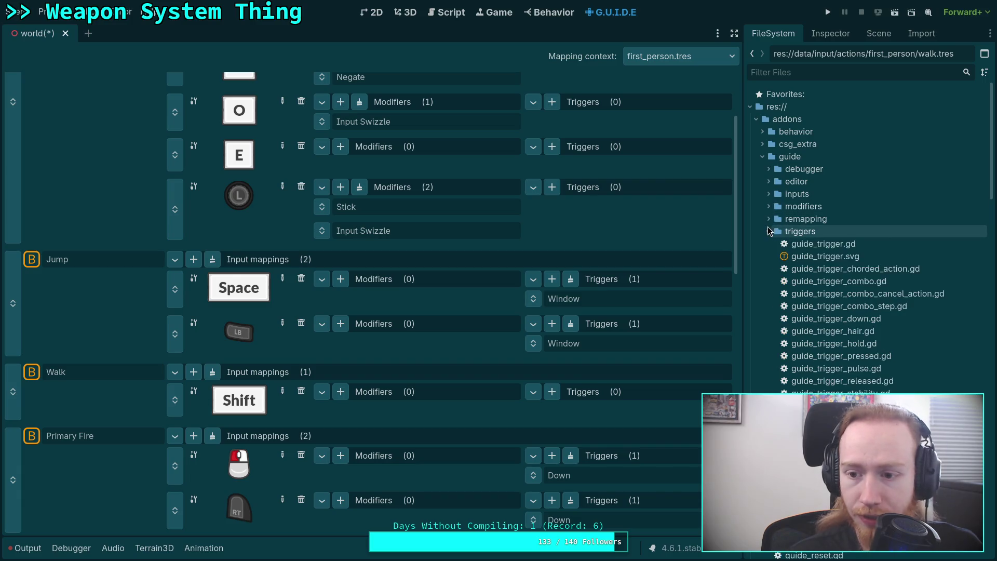
pyautogui.doubleClick(845, 319)
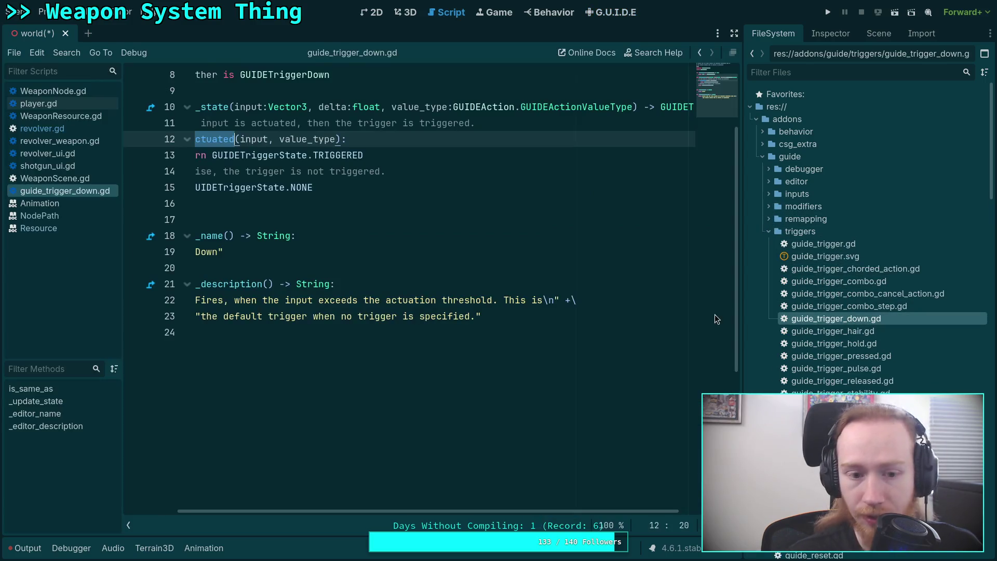
pyautogui.click(415, 299)
pyautogui.hotkey('shift', 'Up')
pyautogui.hotkey('shift', 'Up')
pyautogui.hotkey('shift', 'Up')
pyautogui.hotkey('shift', 'Home')
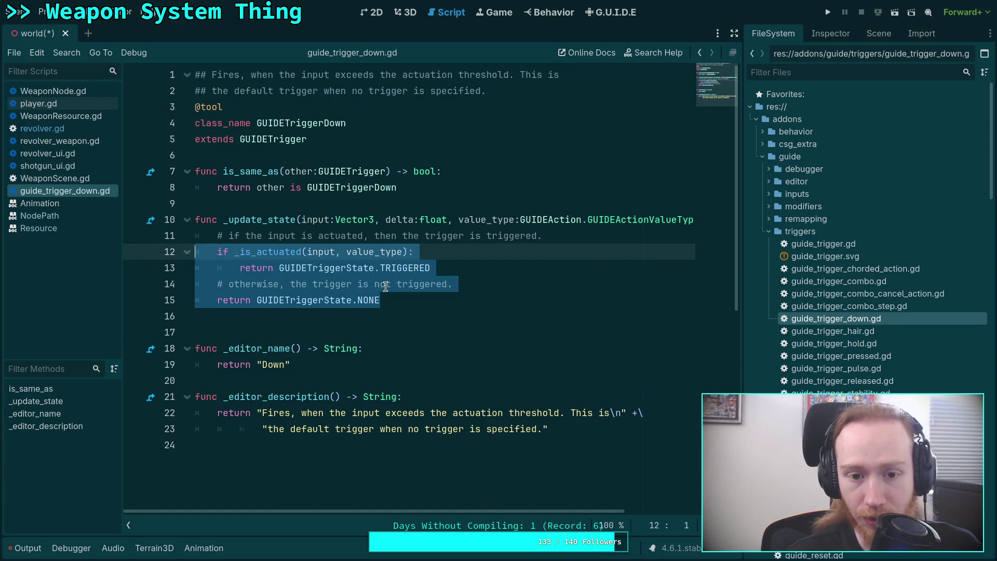
pyautogui.click(390, 301)
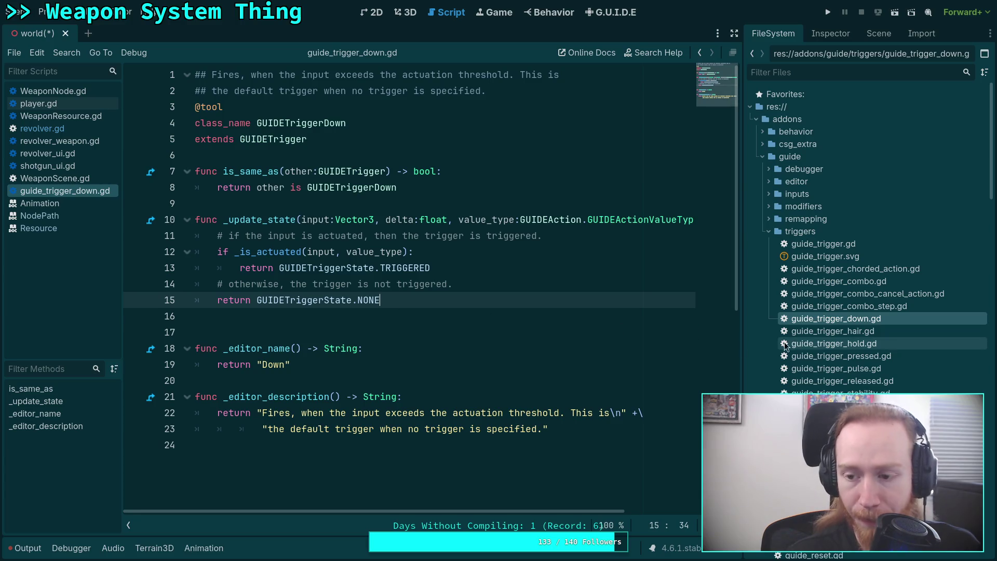
# Step: Open guide_trigger_hold.gd and guide_trigger_pressed.gd, then return to guide_trigger_down.gd
pyautogui.doubleClick(852, 344)
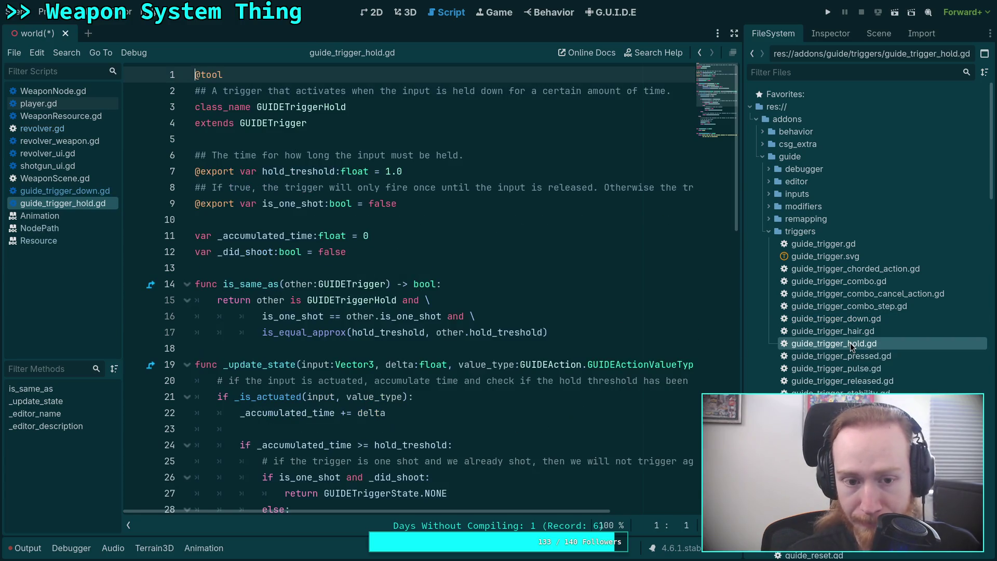
pyautogui.doubleClick(851, 356)
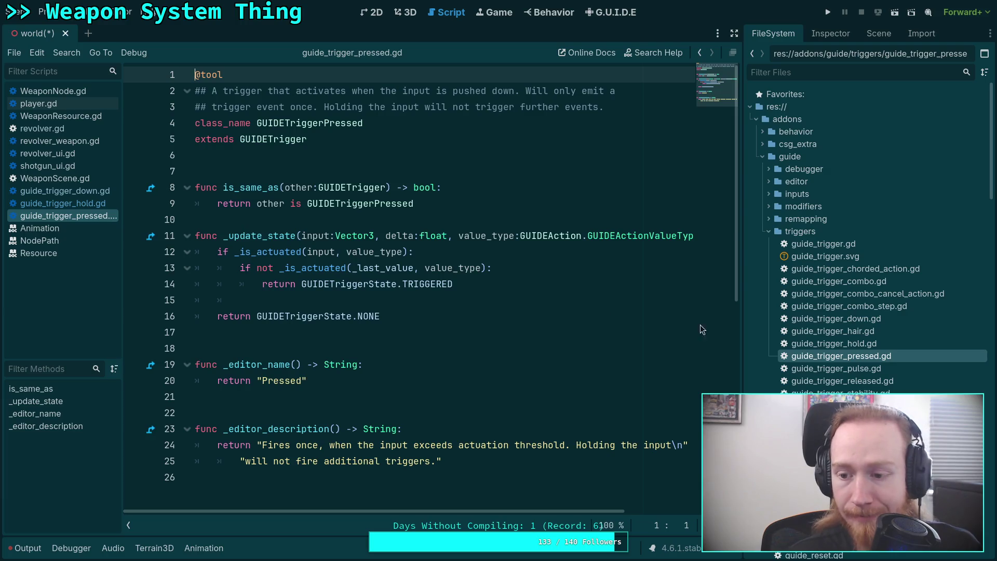
pyautogui.doubleClick(882, 319)
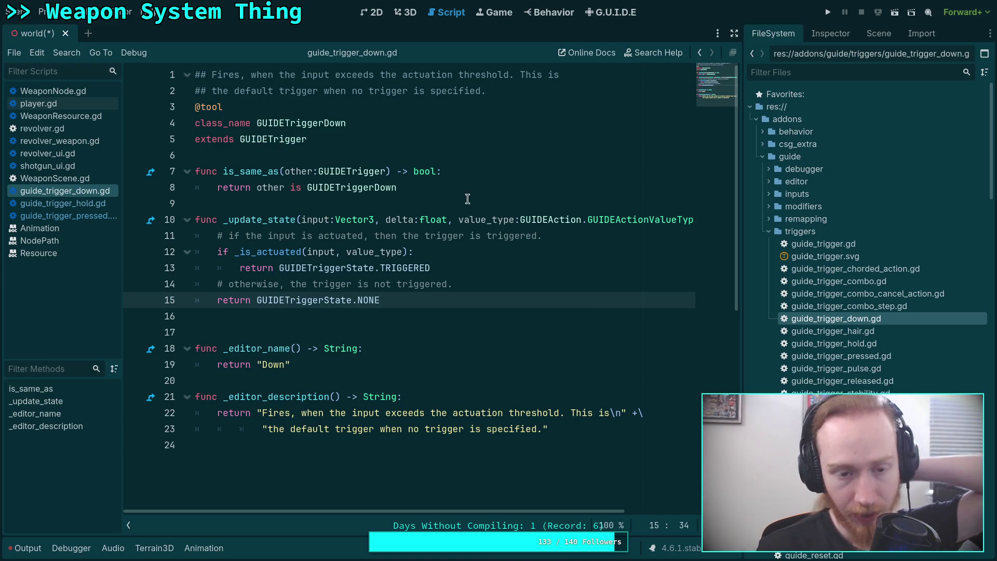
# Step: Jump to the GUIDETrigger base class definition, then close guide_trigger.gd
pyautogui.click(268, 125)
pyautogui.click(268, 136)
pyautogui.click(316, 292)
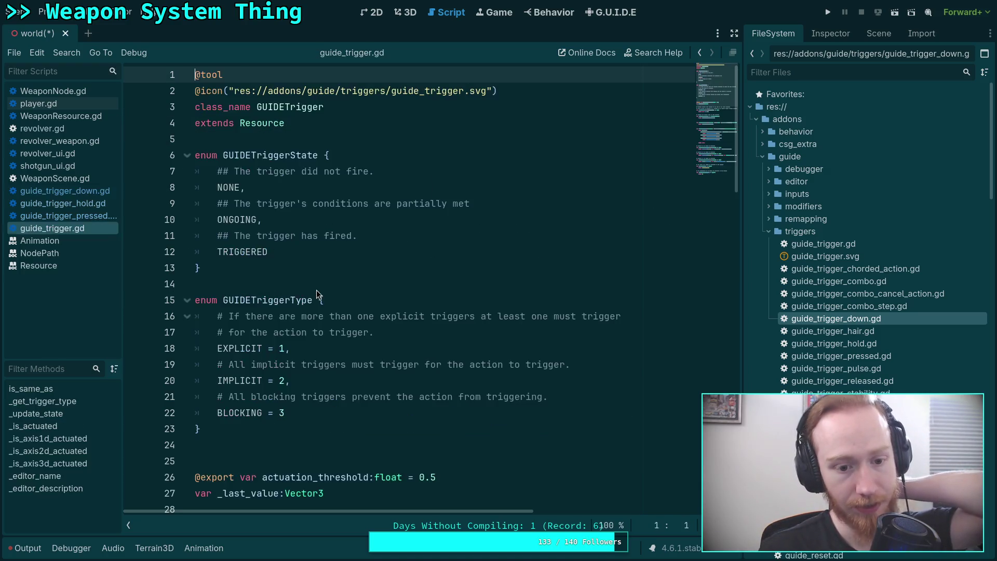
pyautogui.rightClick(66, 234)
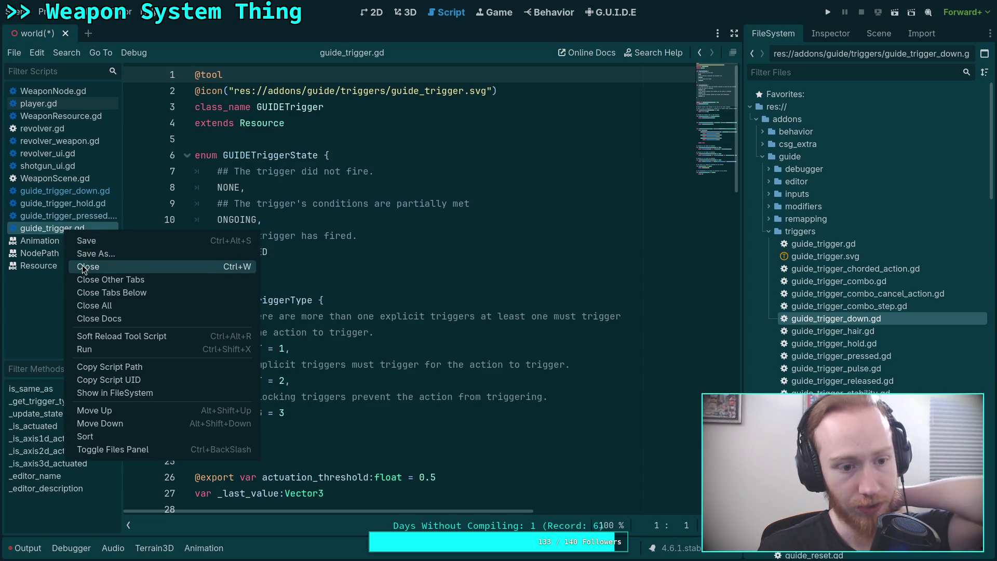
pyautogui.click(88, 267)
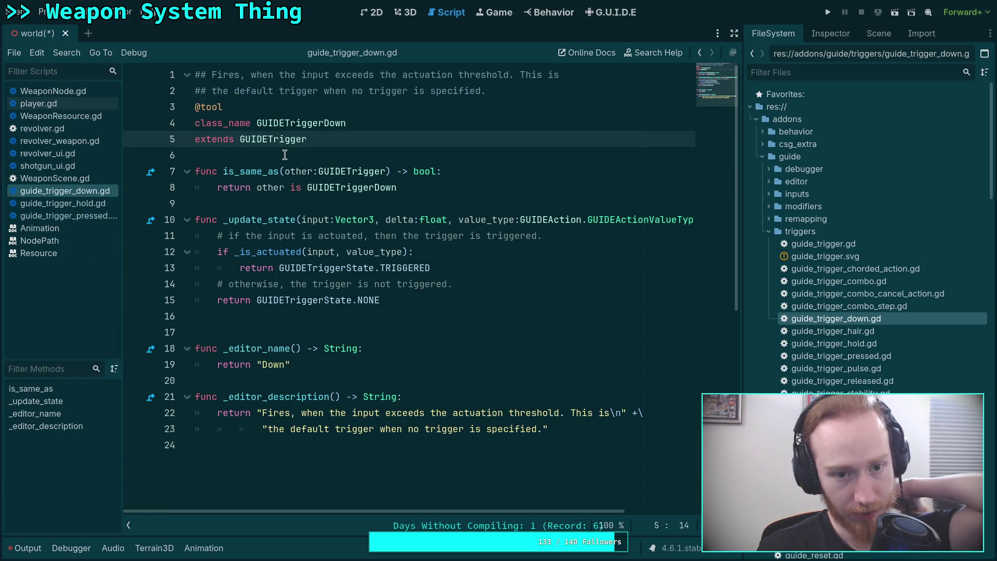
# Step: Close the Down, Hold and Pressed trigger scripts
pyautogui.rightClick(82, 191)
pyautogui.click(91, 223)
pyautogui.rightClick(94, 191)
pyautogui.click(100, 223)
pyautogui.rightClick(91, 192)
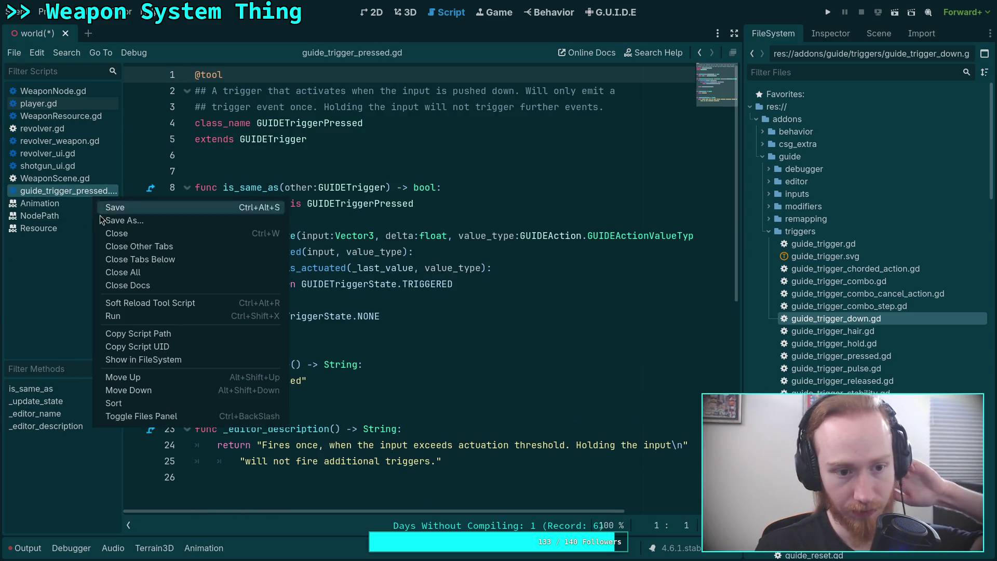
pyautogui.click(107, 231)
# Step: Open guide_action.gd and read through its triggered, started, ongoing and completed handlers
pyautogui.scroll(-3, 966, 384)
pyautogui.doubleClick(966, 404)
pyautogui.scroll(-15, 361, 286)
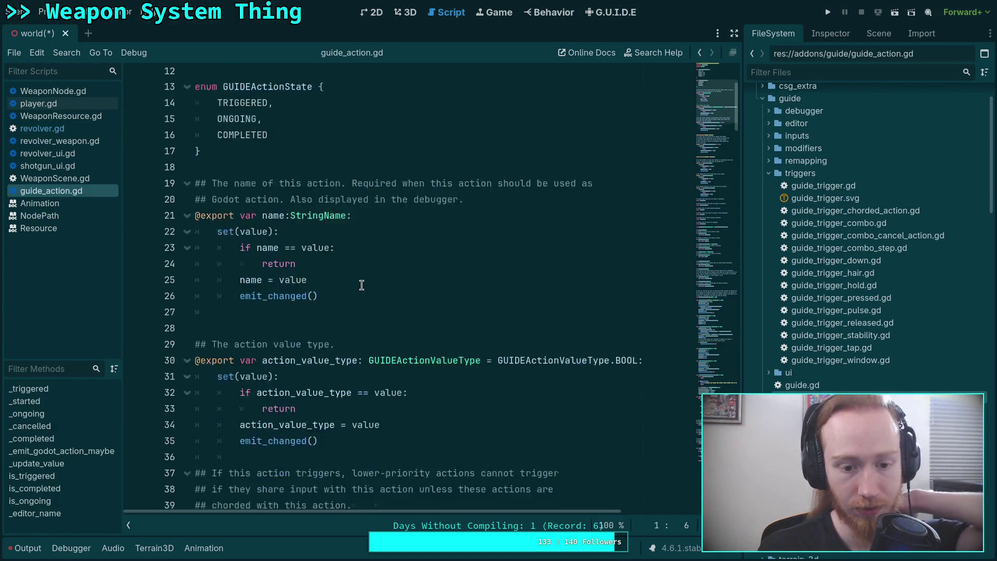
pyautogui.scroll(-12, 362, 285)
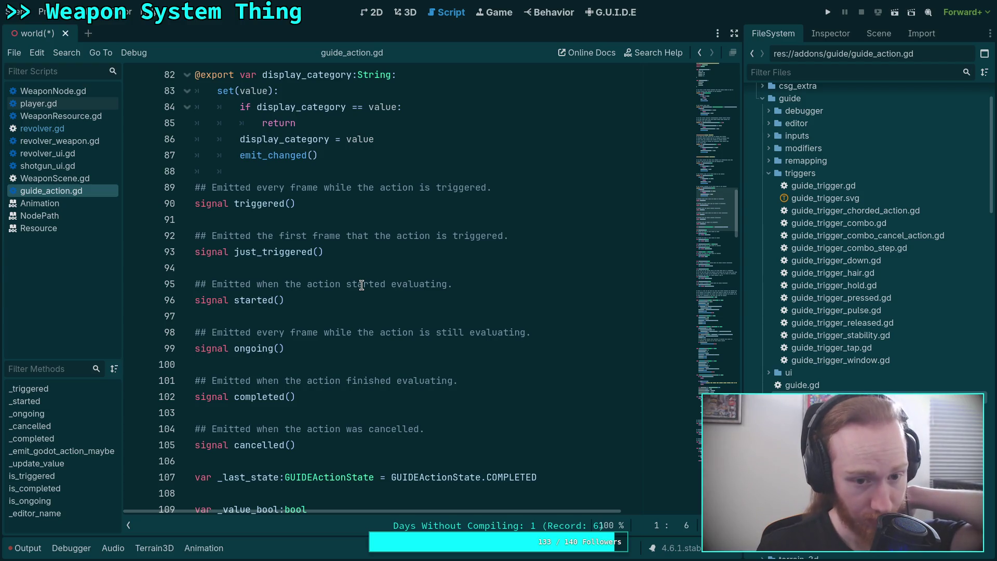
pyautogui.scroll(-3, 361, 285)
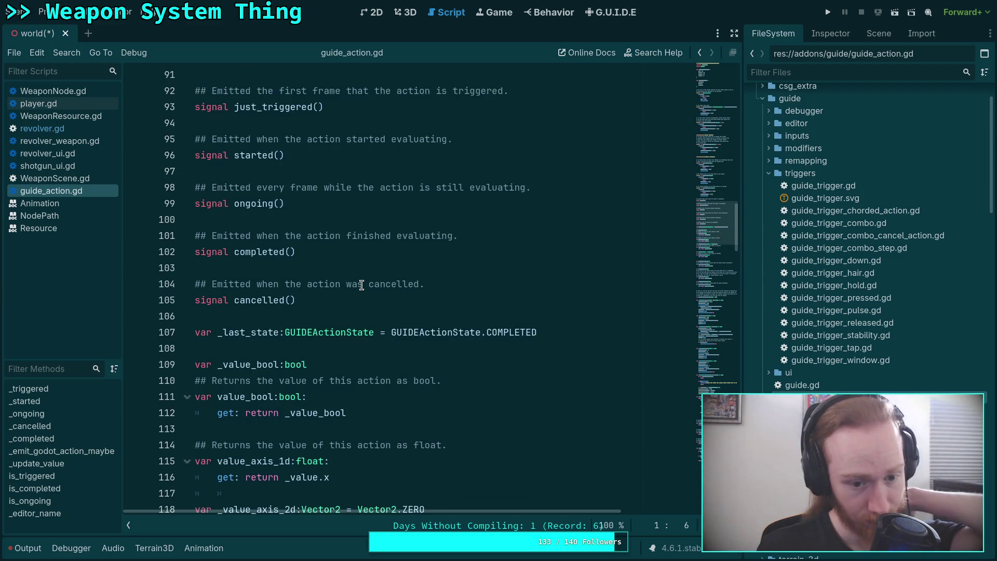
pyautogui.scroll(-3, 362, 285)
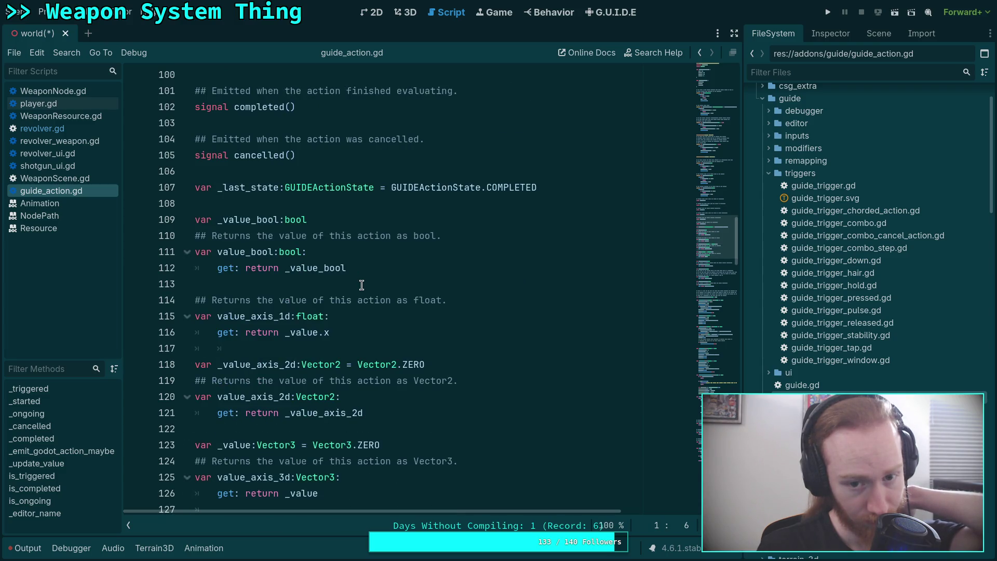
pyautogui.scroll(-13, 361, 285)
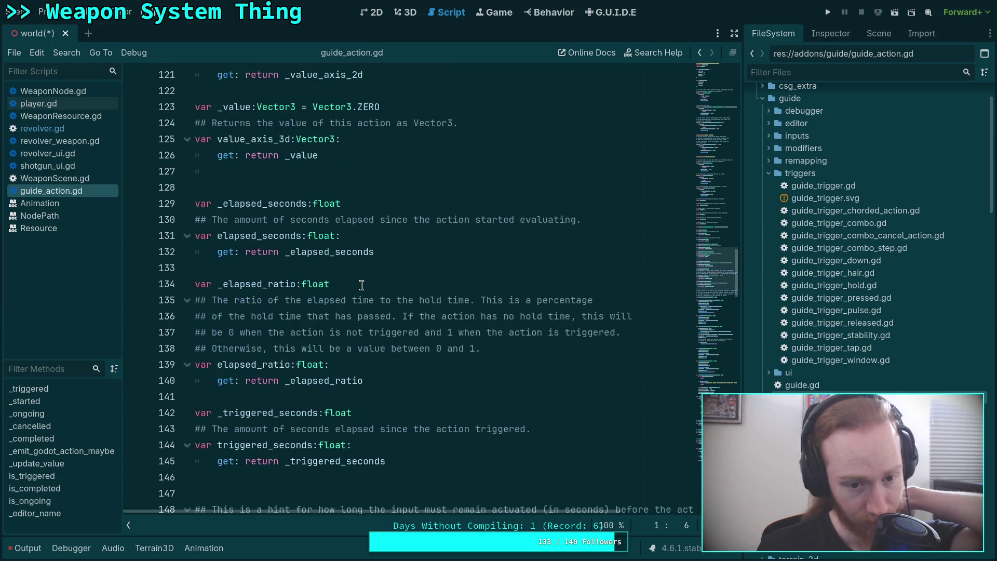
pyautogui.scroll(-8, 362, 285)
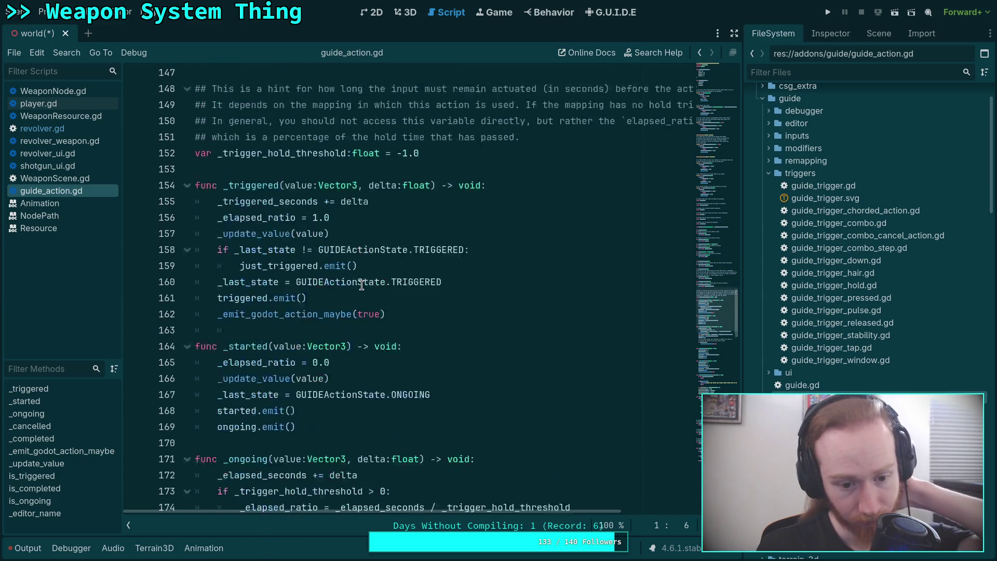
pyautogui.scroll(4, 361, 286)
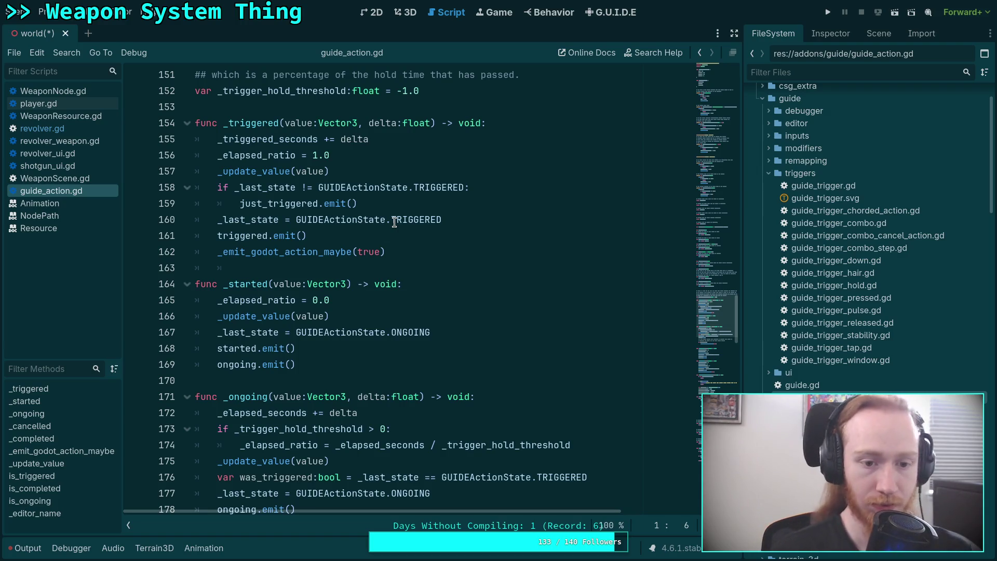
pyautogui.scroll(-2, 345, 239)
pyautogui.scroll(3, 345, 239)
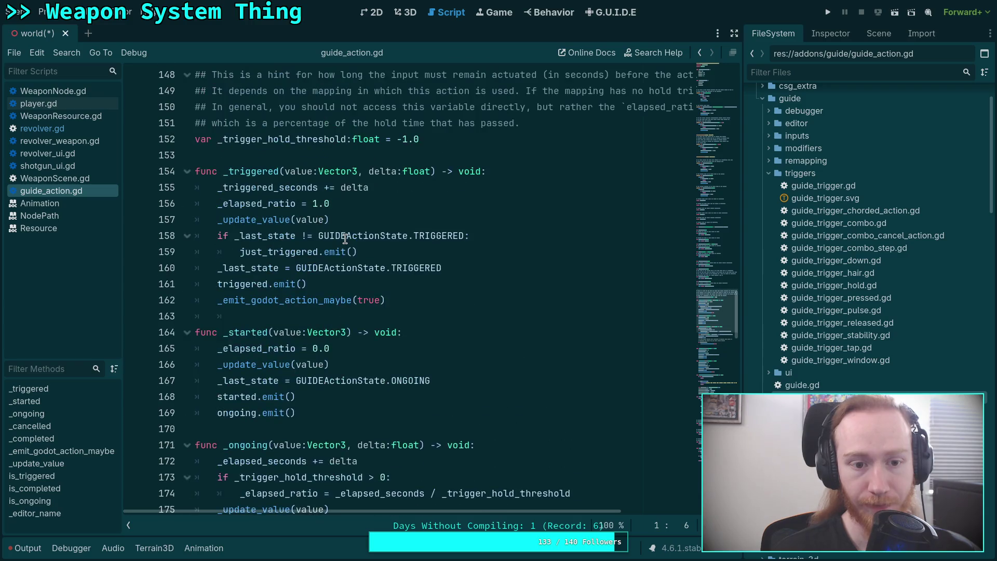
pyautogui.scroll(-18, 345, 239)
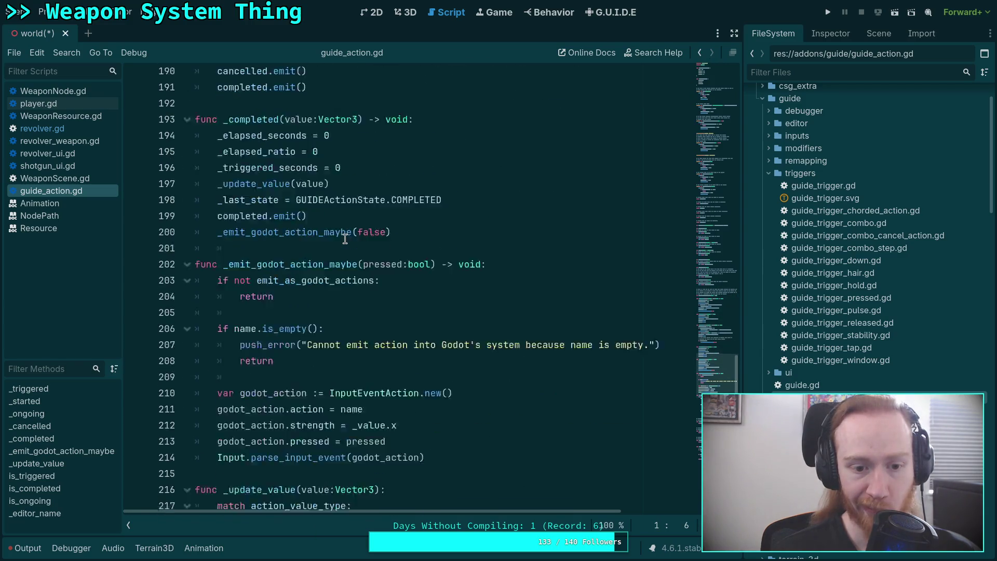
pyautogui.scroll(-9, 345, 239)
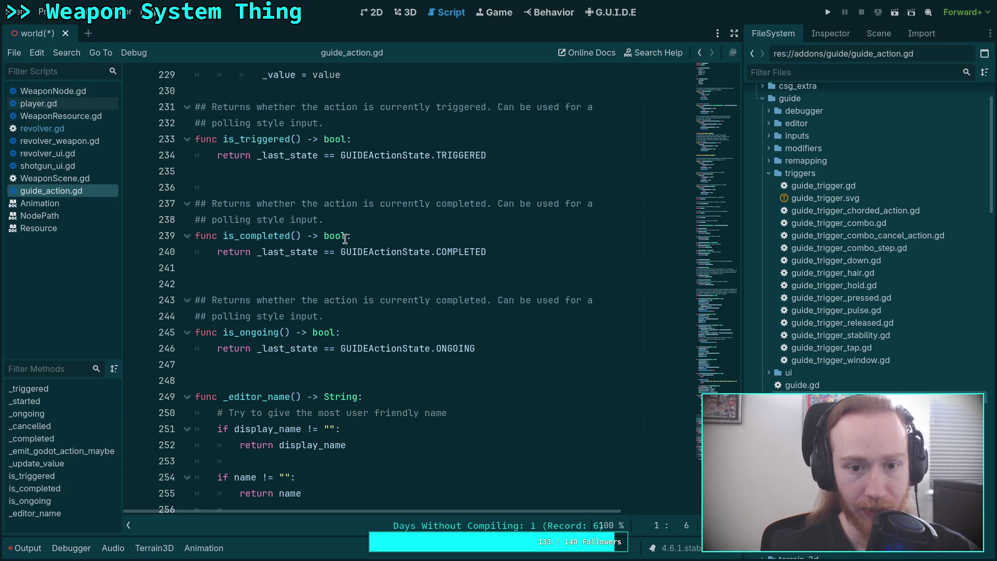
pyautogui.scroll(-5, 346, 239)
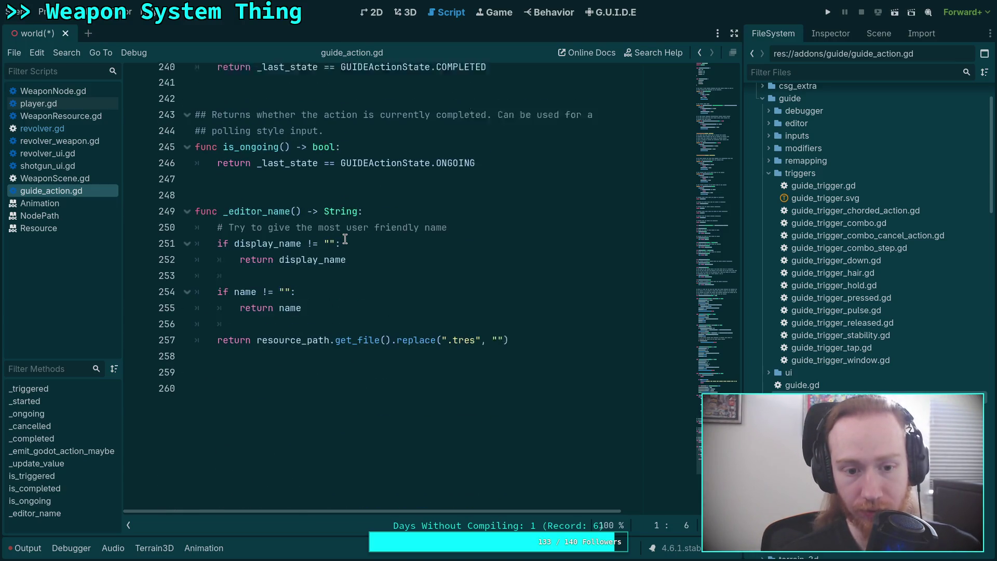
pyautogui.scroll(12, 345, 239)
pyautogui.scroll(6, 345, 239)
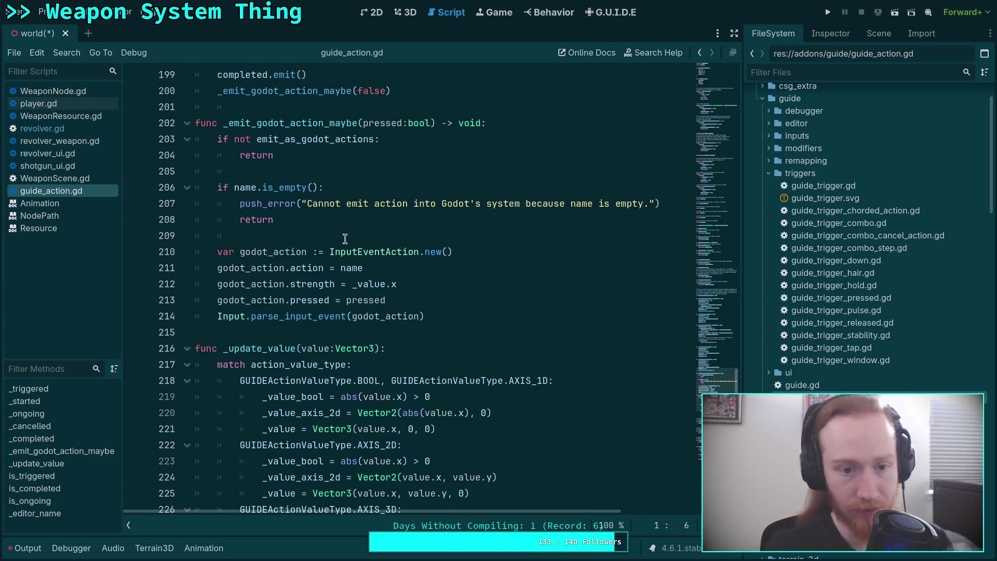
pyautogui.scroll(3, 344, 238)
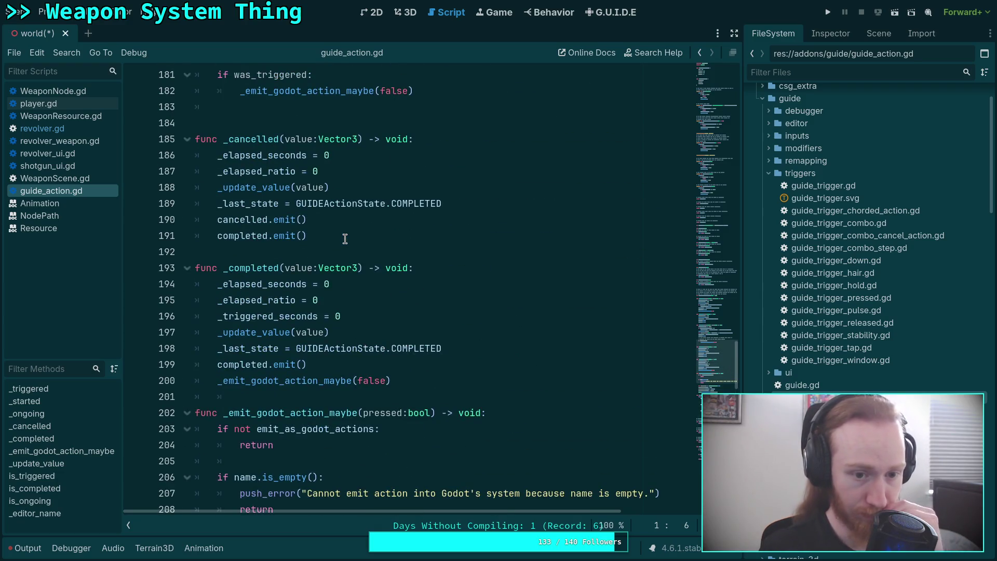
pyautogui.scroll(-11, 345, 239)
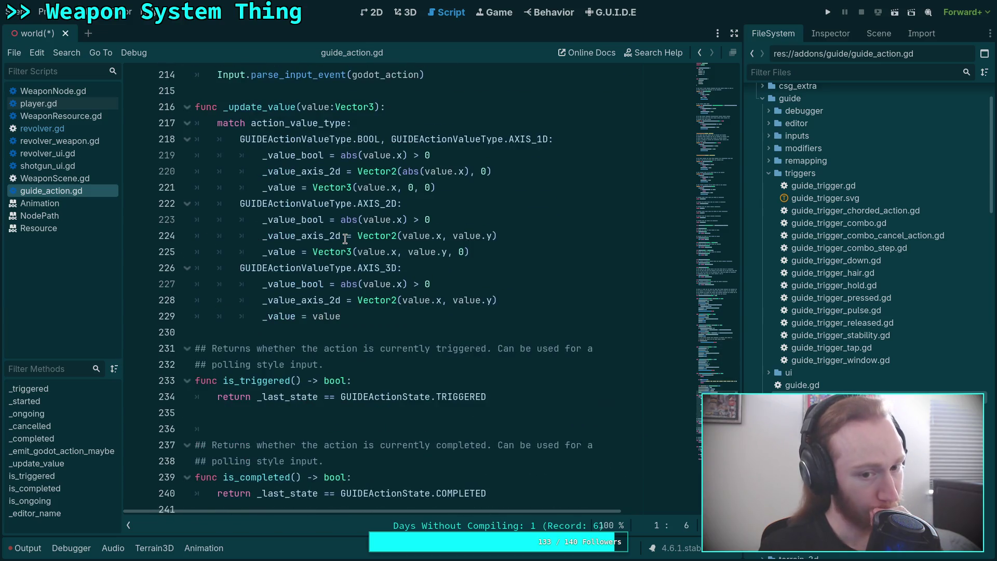
pyautogui.scroll(11, 345, 239)
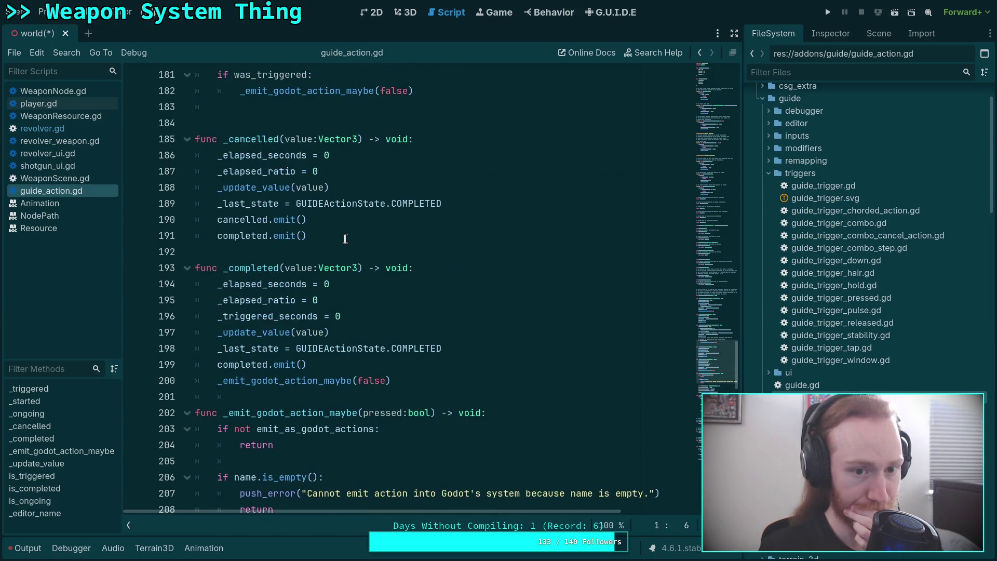
pyautogui.scroll(12, 344, 238)
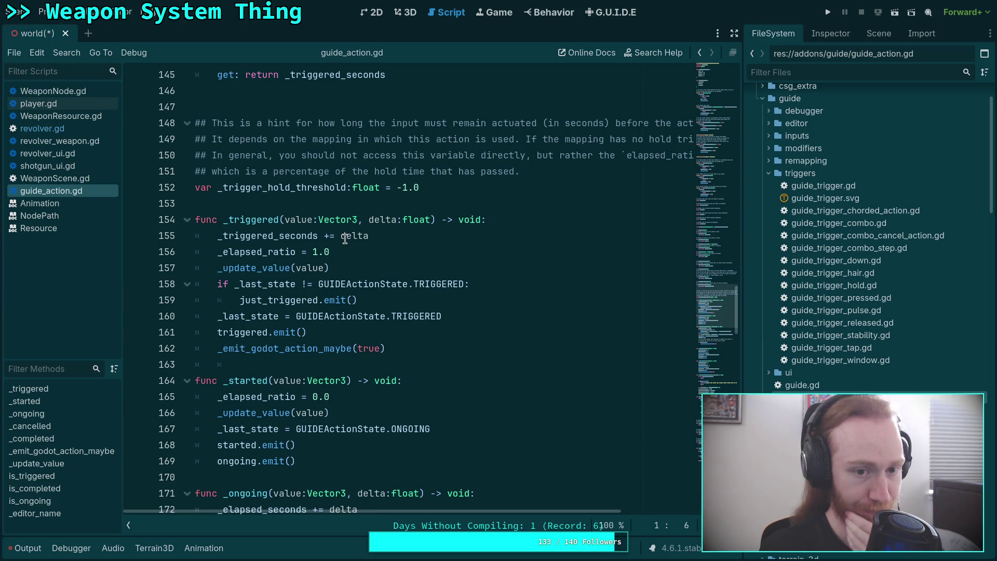
pyautogui.scroll(1, 345, 239)
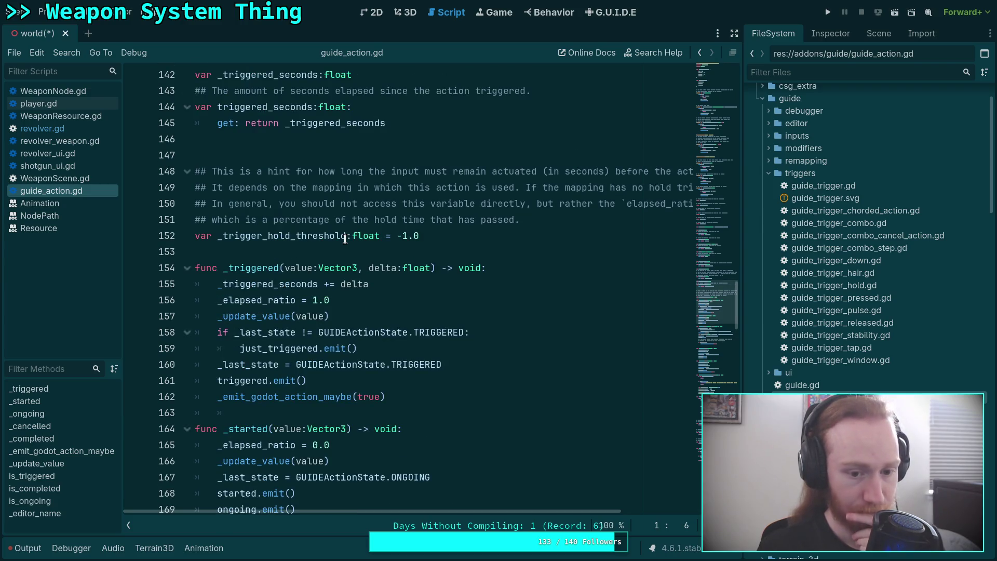
pyautogui.scroll(2, 345, 239)
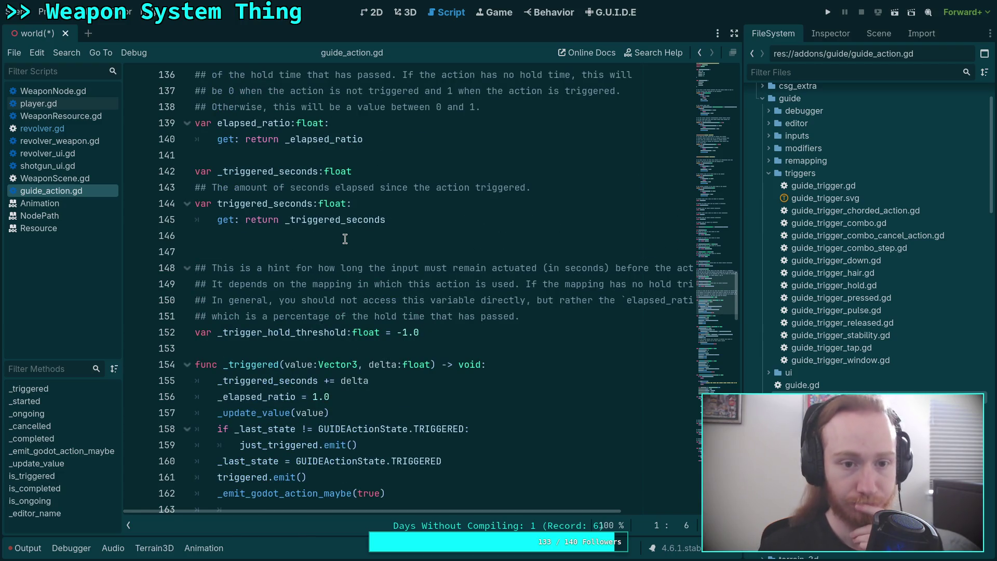
pyautogui.scroll(-11, 345, 238)
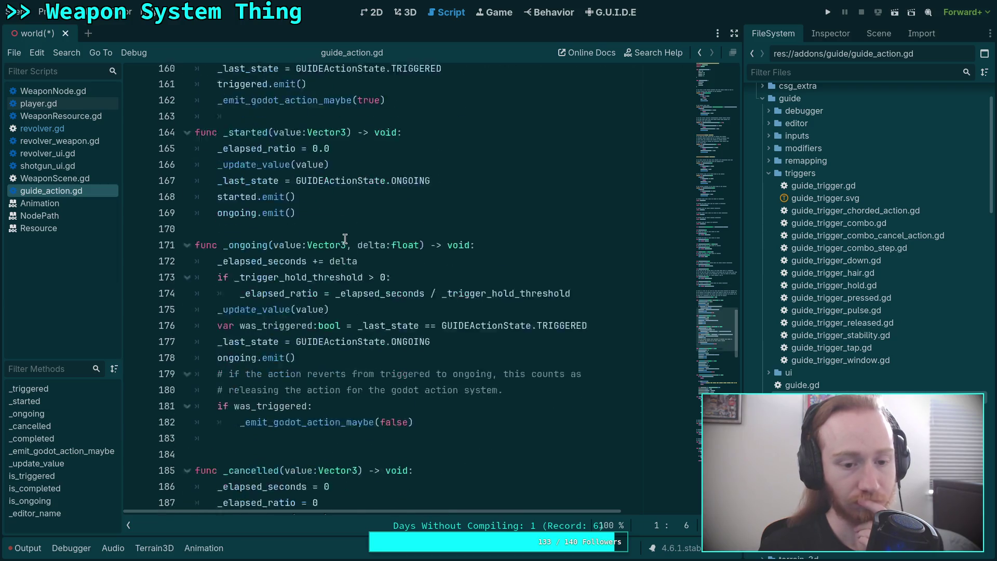
# Step: Close guide_action.gd and the revolver, revolver_weapon, revolver_ui and shotgun_ui scripts
pyautogui.rightClick(64, 190)
pyautogui.click(89, 227)
pyautogui.click(237, 172)
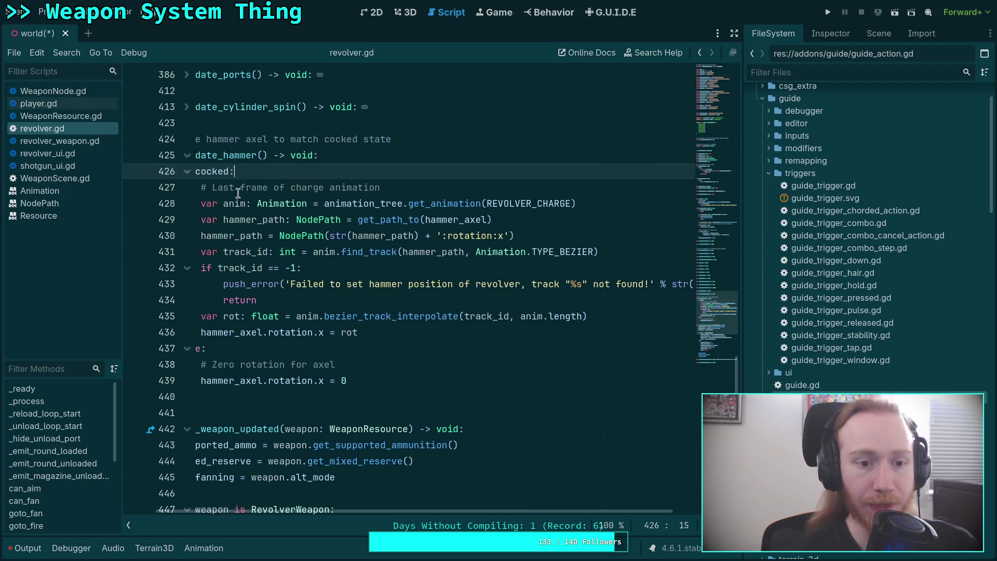
pyautogui.rightClick(73, 130)
pyautogui.click(86, 166)
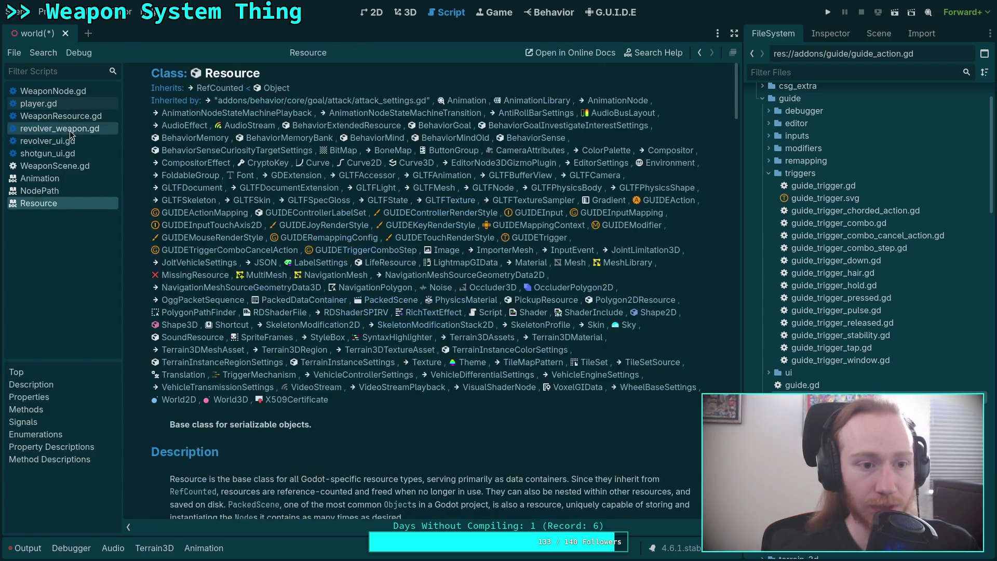
pyautogui.rightClick(72, 131)
pyautogui.click(86, 168)
pyautogui.rightClick(78, 130)
pyautogui.click(92, 163)
pyautogui.rightClick(81, 129)
pyautogui.click(95, 162)
# Step: Close all documentation pages and save with Ctrl+S
pyautogui.rightClick(63, 166)
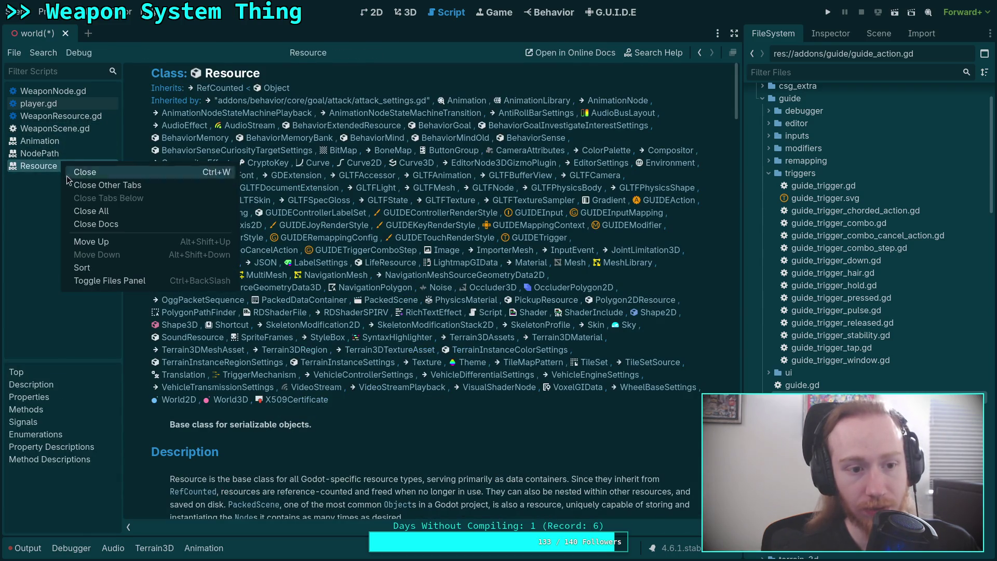
pyautogui.click(94, 223)
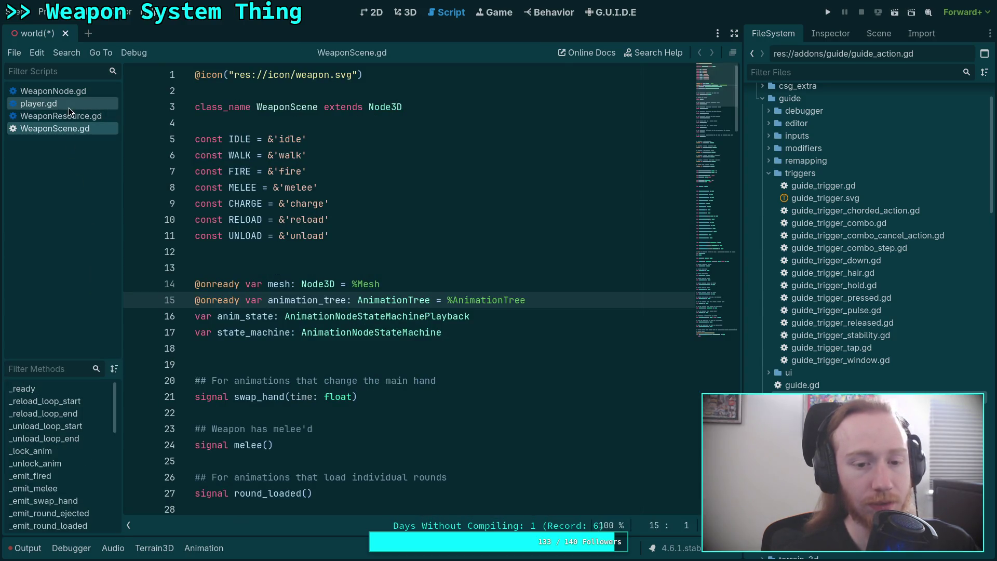
pyautogui.click(214, 251)
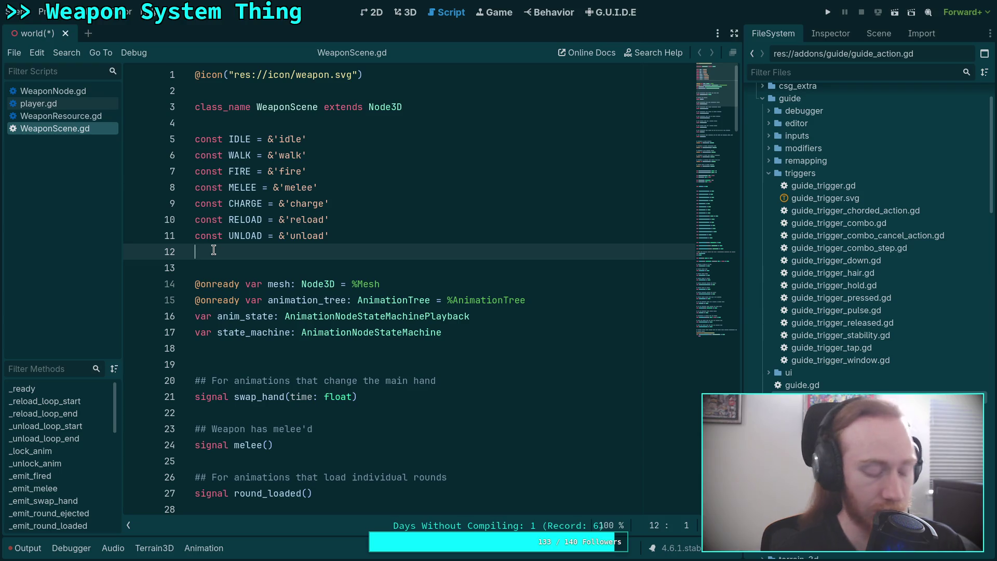
pyautogui.hotkey('ctrl', 's')
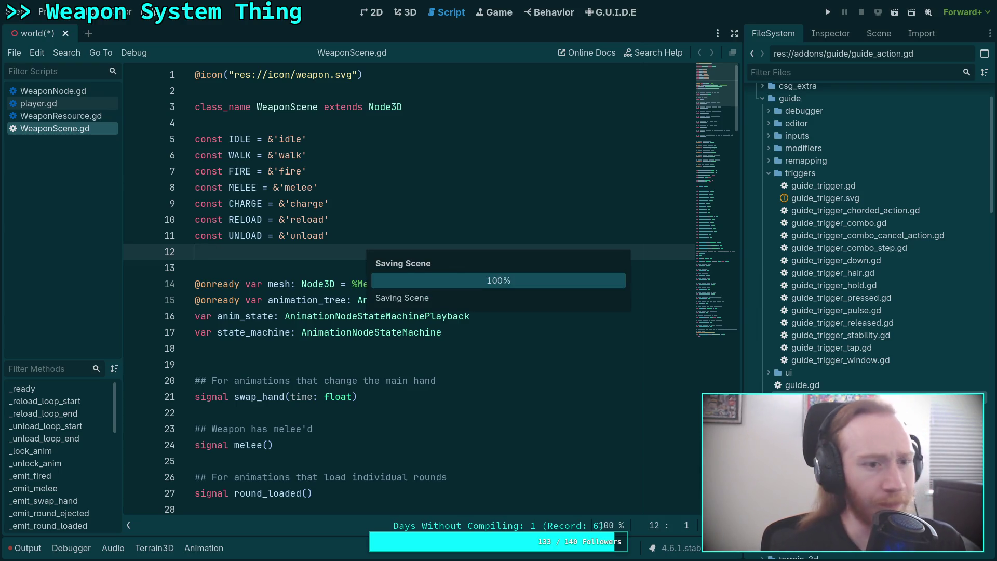
# Step: Collapse addons, test-run and stop the game, and toggle GuideDebugger's visibility
pyautogui.click(754, 120)
pyautogui.press('F5')
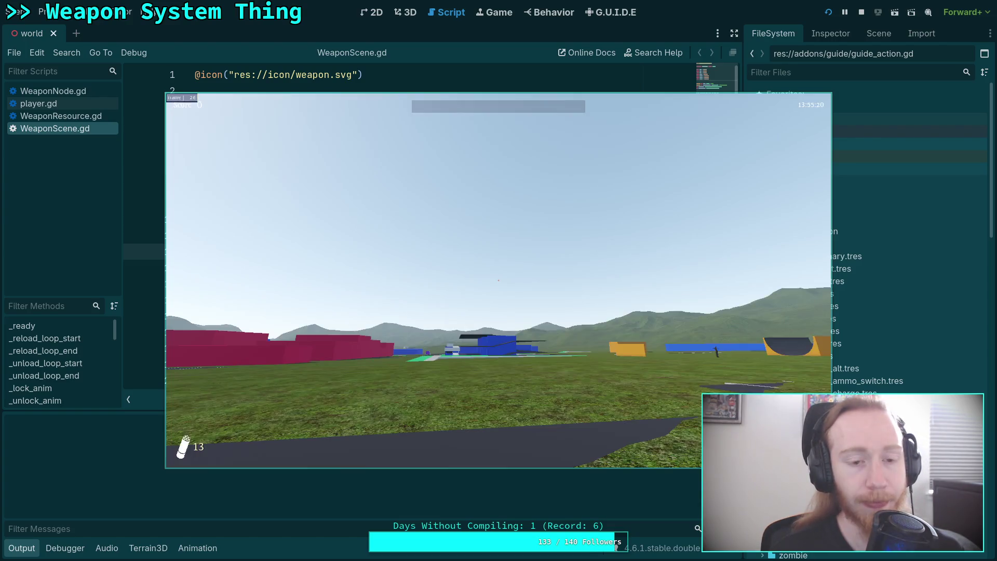
pyautogui.press('F8')
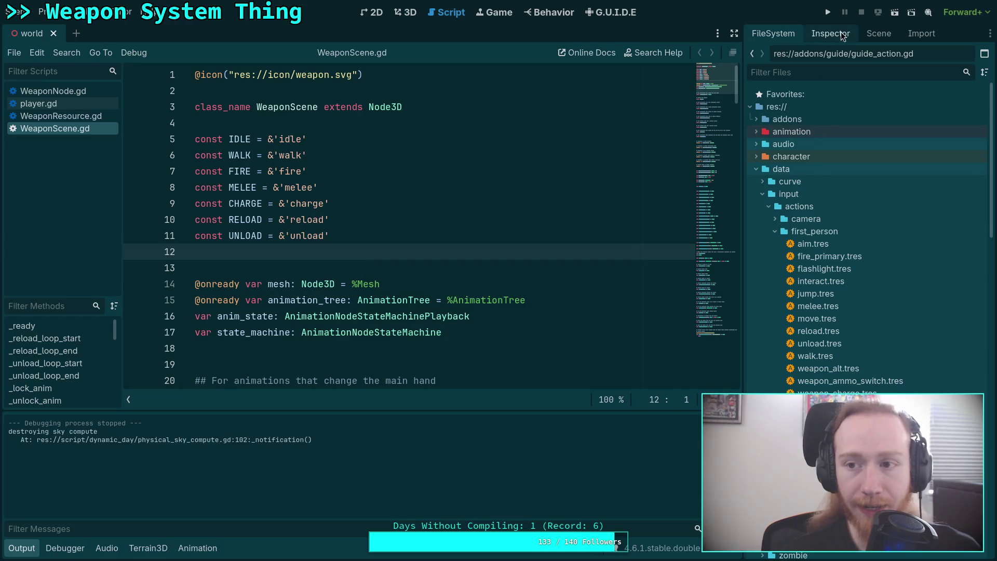
pyautogui.click(878, 33)
pyautogui.click(986, 177)
pyautogui.click(987, 176)
# Step: Set GuideDebugger's Process Mode to Inherit and save the world scene
pyautogui.click(831, 33)
pyautogui.click(878, 33)
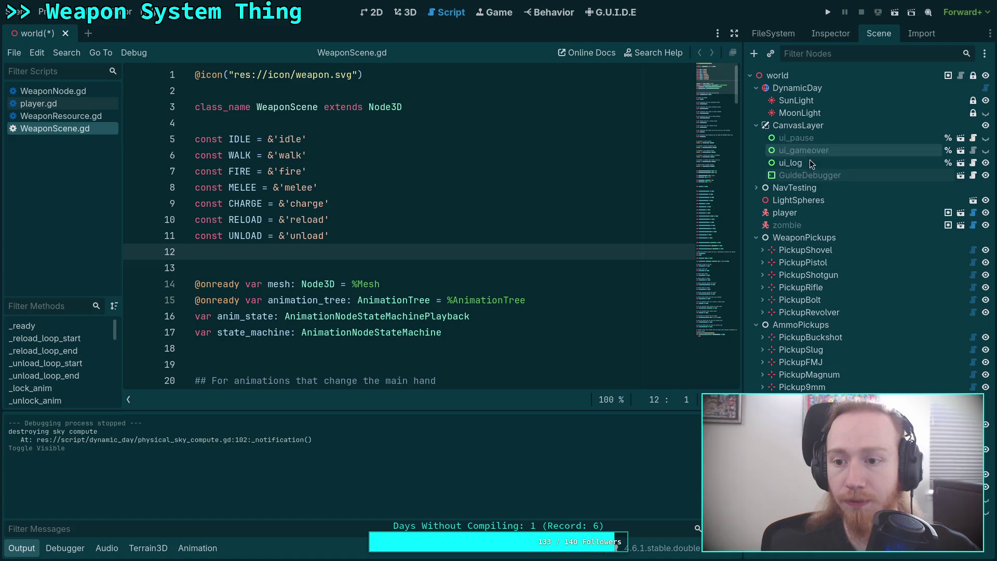
pyautogui.click(805, 175)
pyautogui.click(824, 35)
pyautogui.click(904, 381)
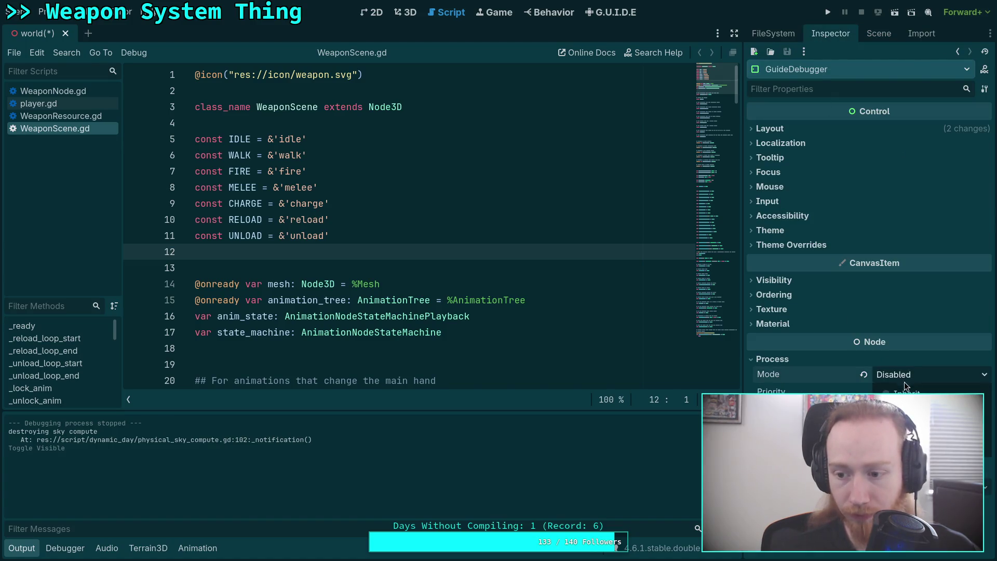
pyautogui.click(906, 393)
pyautogui.hotkey('ctrl', 's')
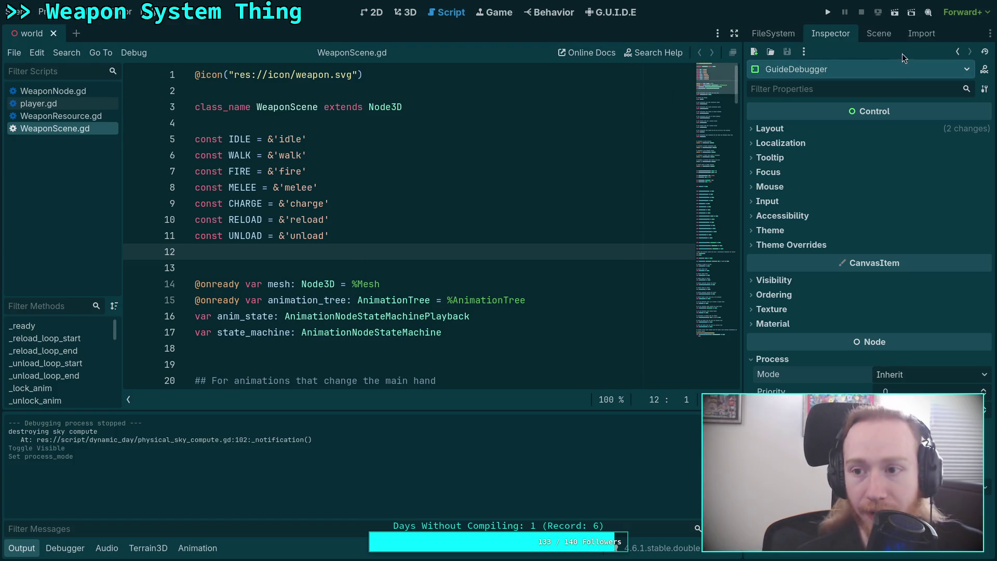
# Step: Open the player scene and inspect its Weapon Alt input action
pyautogui.click(878, 33)
pyautogui.click(955, 219)
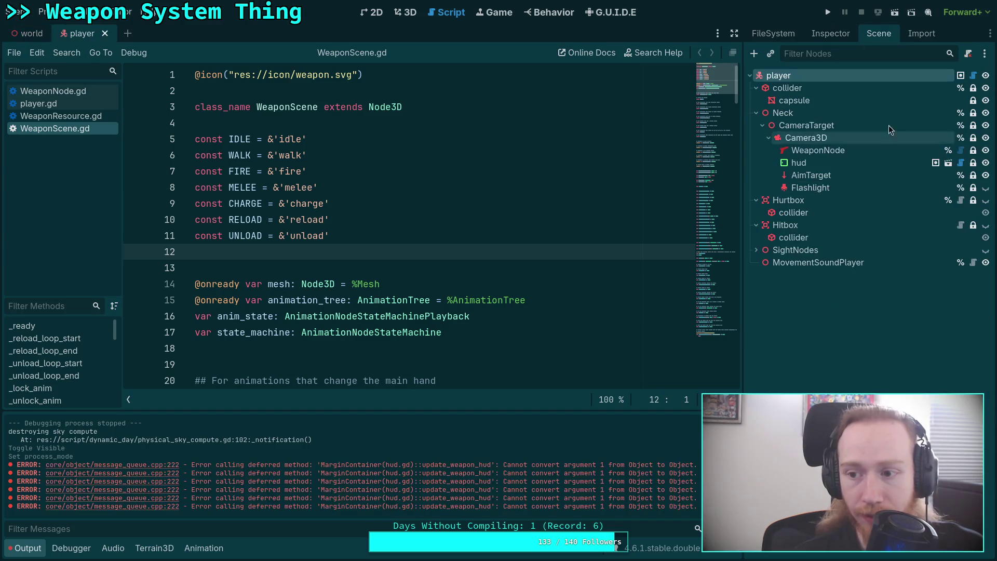
pyautogui.click(843, 33)
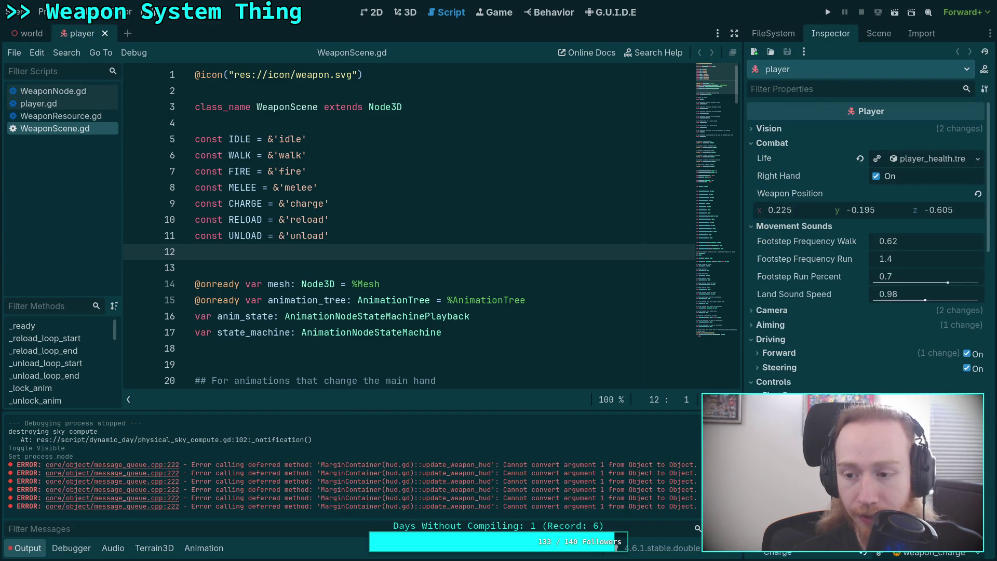
pyautogui.scroll(-5, 811, 385)
pyautogui.click(912, 218)
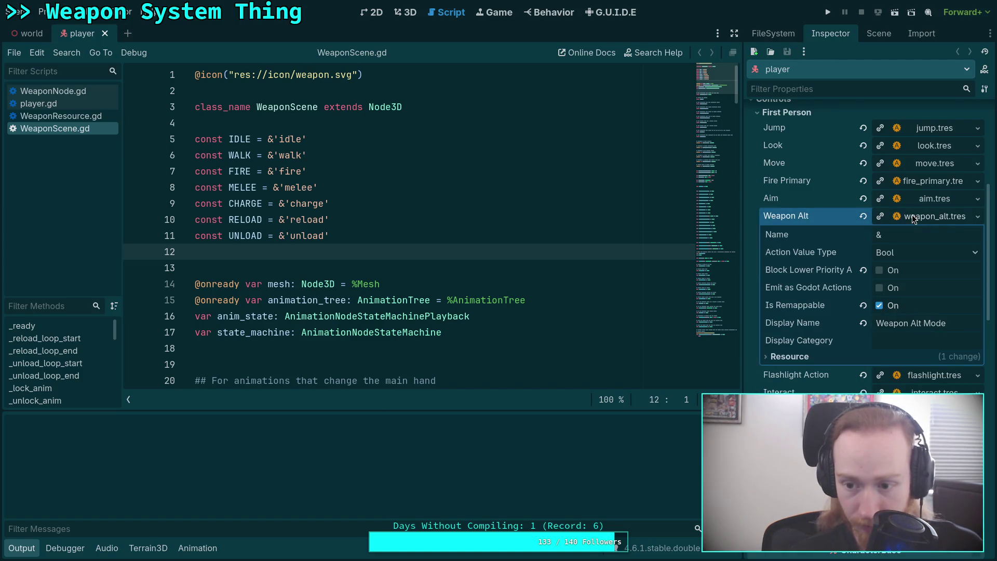
pyautogui.click(913, 218)
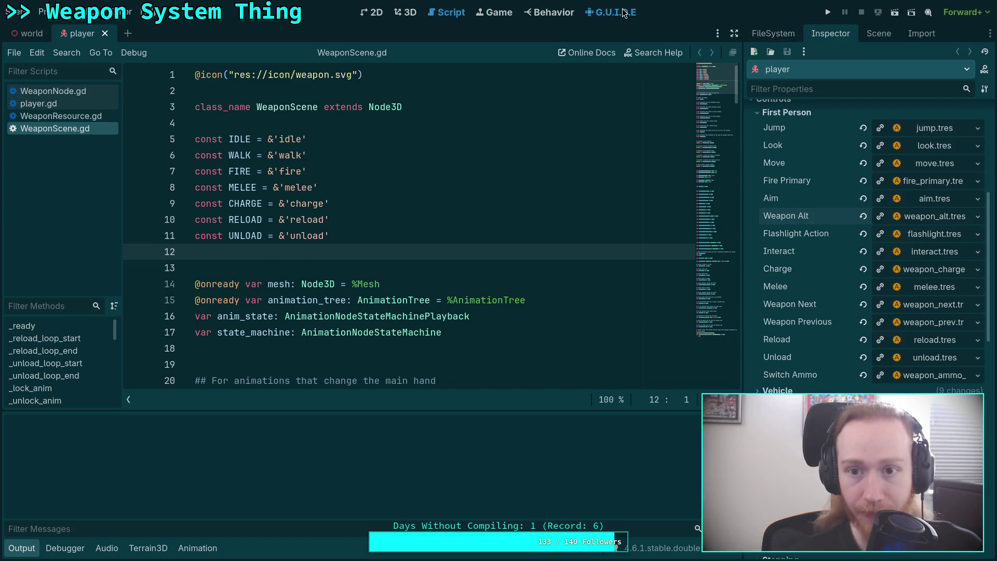
# Step: Review the Charge Weapon, Weapon Alt Mode and Switch Fire Mode mappings in G.U.I.D.E, then close player.tscn
pyautogui.click(624, 12)
pyautogui.scroll(-12, 241, 192)
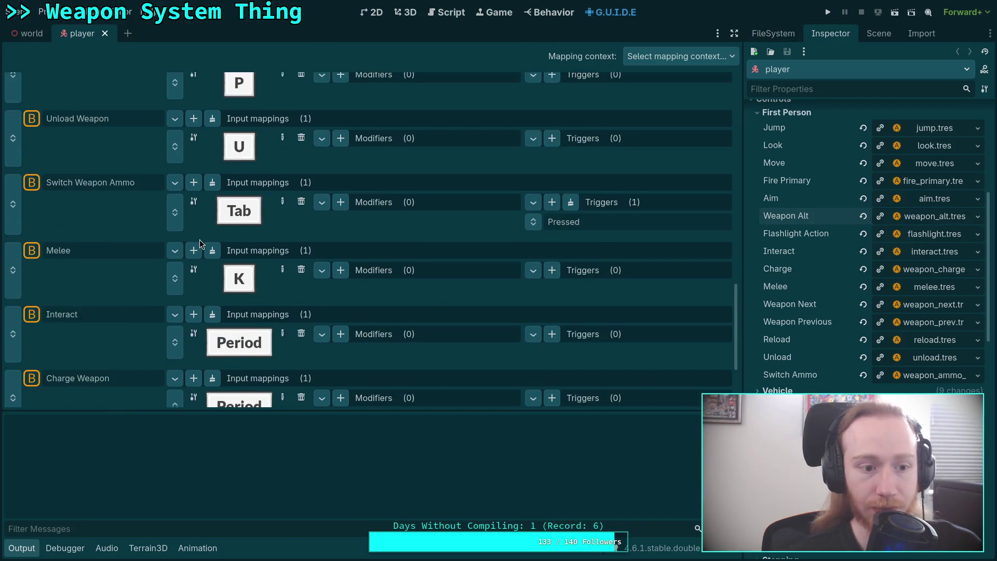
pyautogui.scroll(-5, 203, 242)
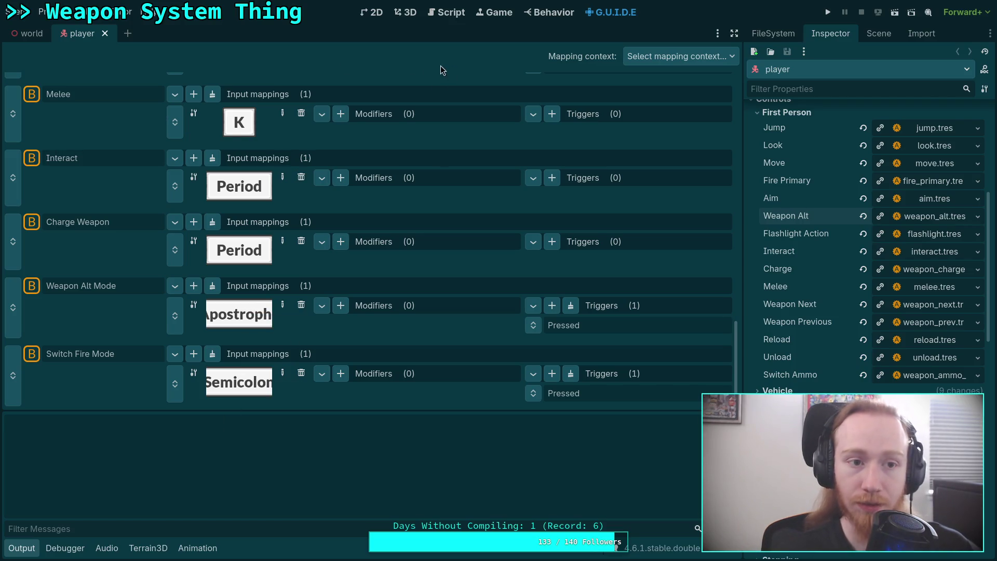
pyautogui.click(105, 33)
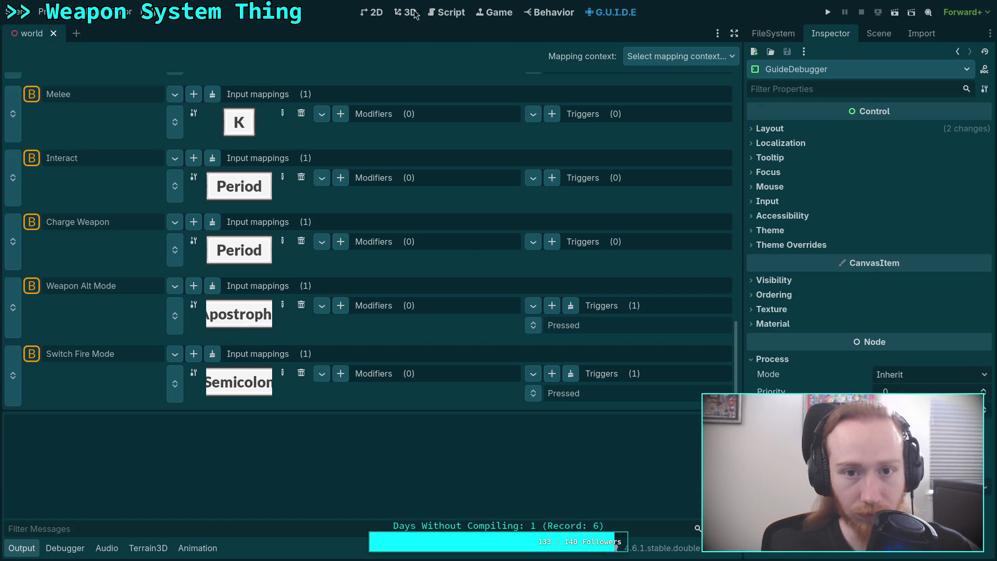
# Step: Run the project from the 3D view and walk the player forward across the grass
pyautogui.click(407, 13)
pyautogui.press('F5')
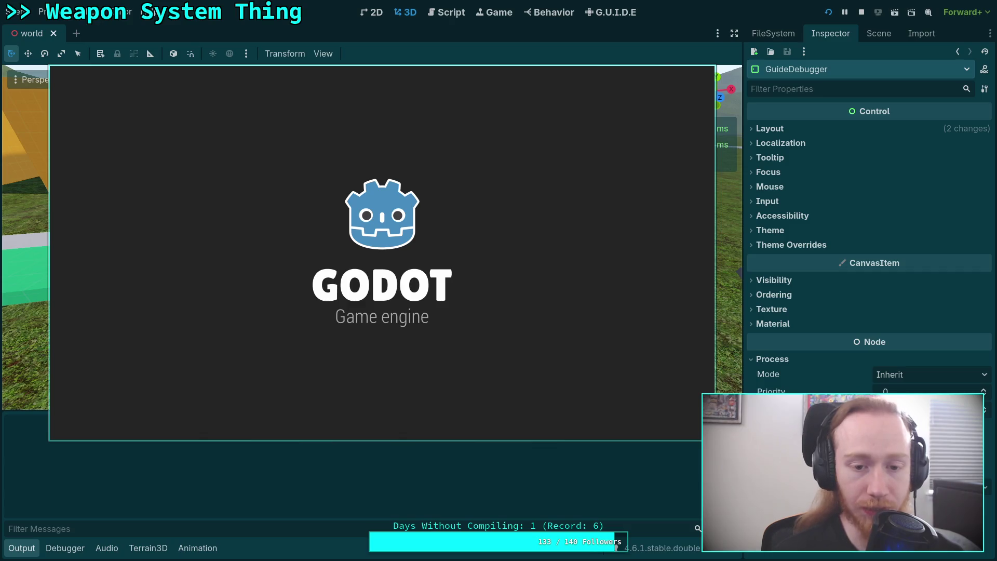
pyautogui.press('a')
pyautogui.press(',')
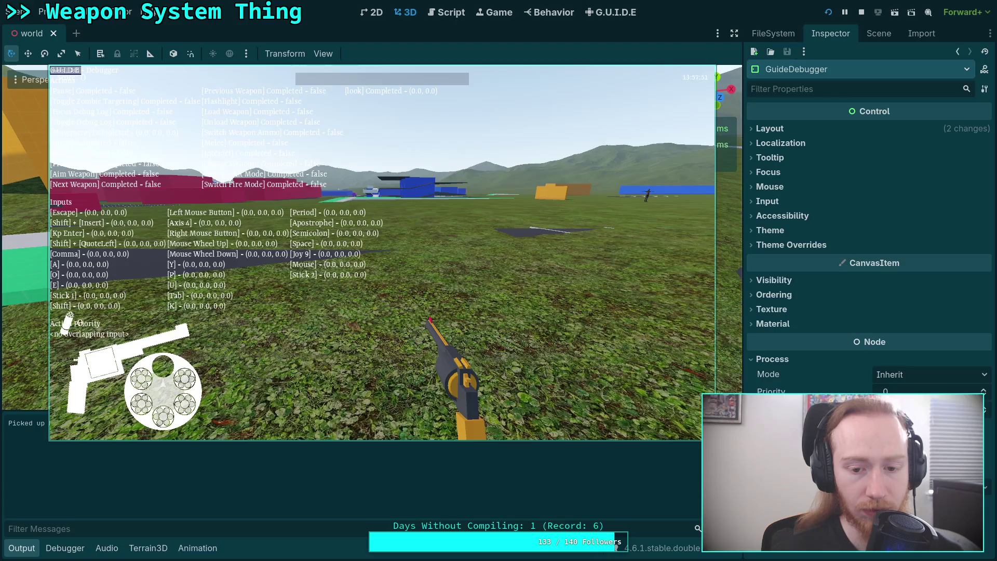
pyautogui.press(',')
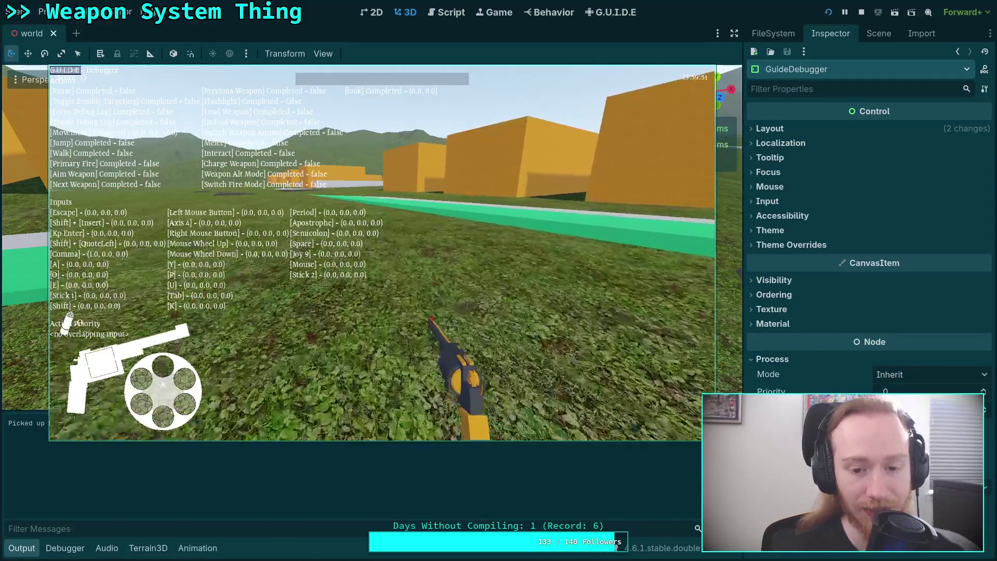
pyautogui.press(',')
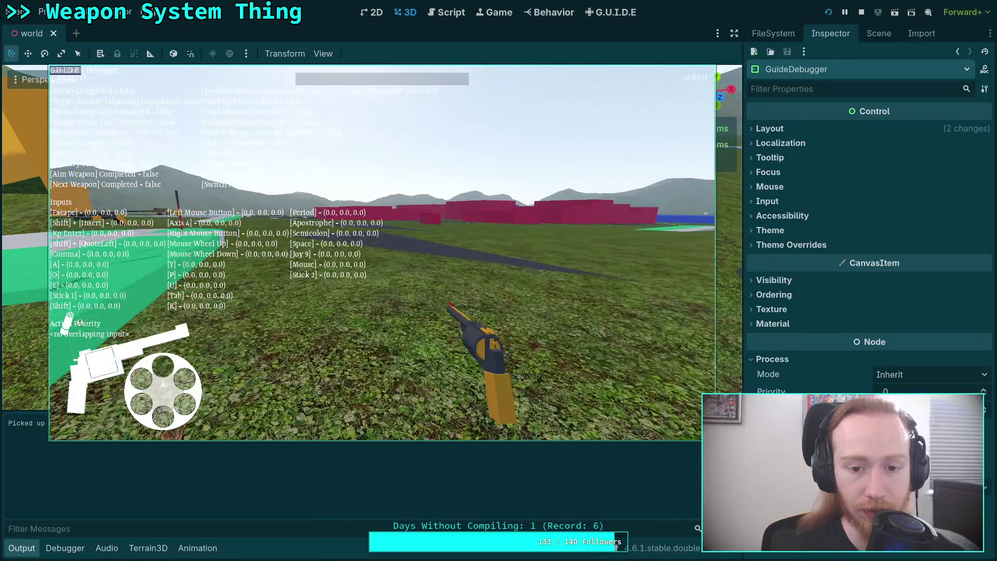
# Step: Aim down the revolver's sights, fire, trigger its alternate mode, and fire again
pyautogui.rightClick(382, 254)
pyautogui.click(382, 254)
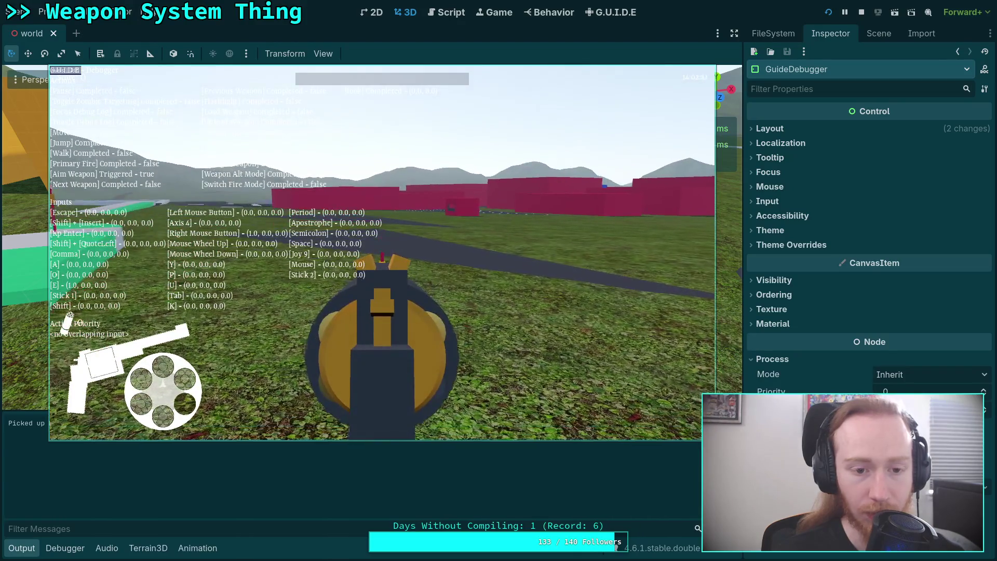
pyautogui.press(',')
pyautogui.press("'")
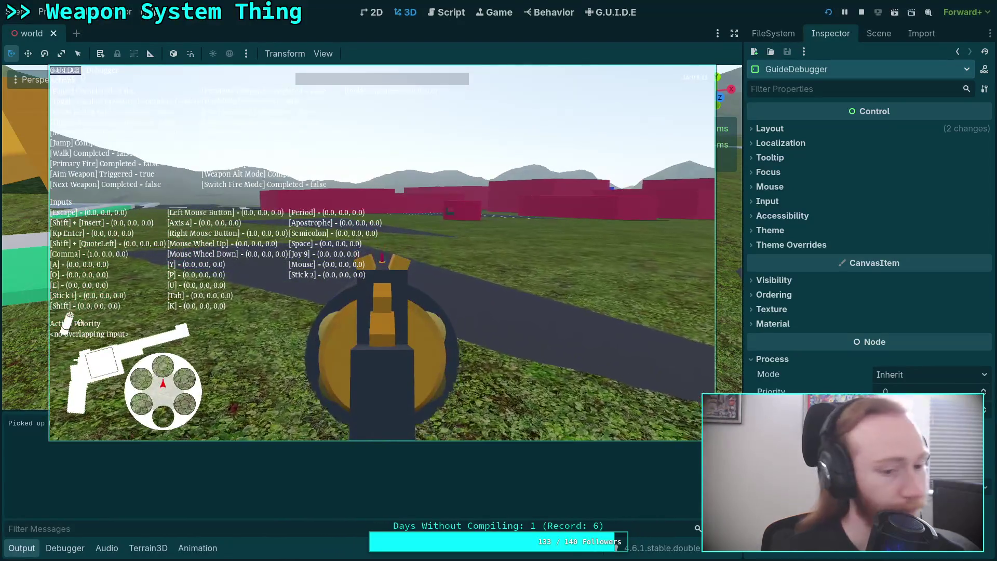
pyautogui.click(382, 253)
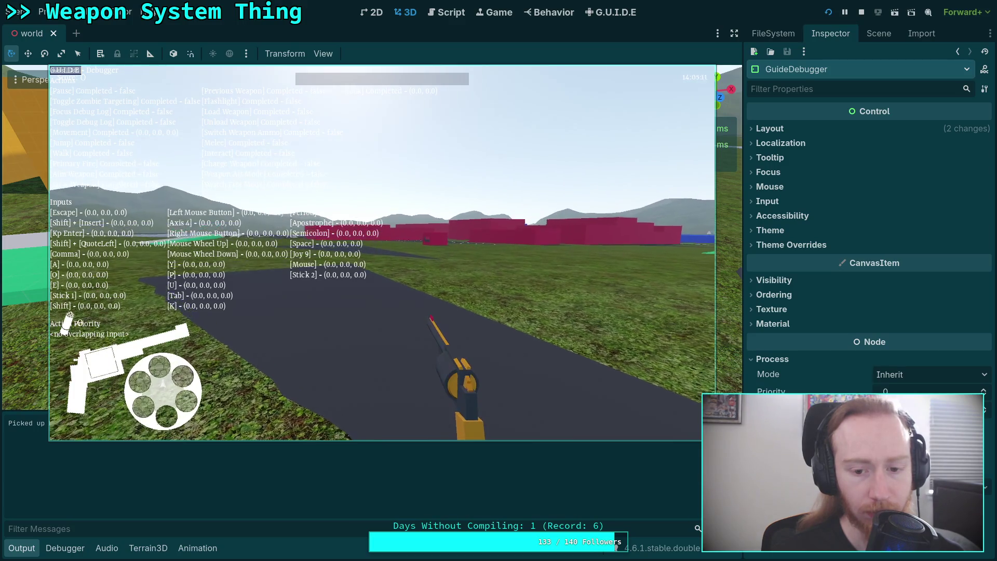
# Step: Pause and exit the game to desktop, returning to the script workspace with the file tree shown
pyautogui.press('Escape')
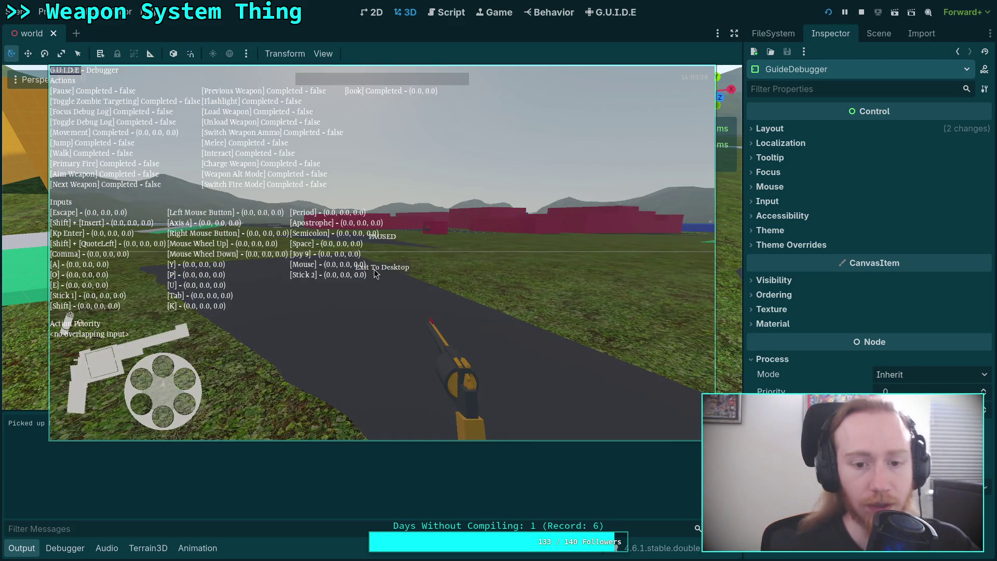
pyautogui.click(375, 273)
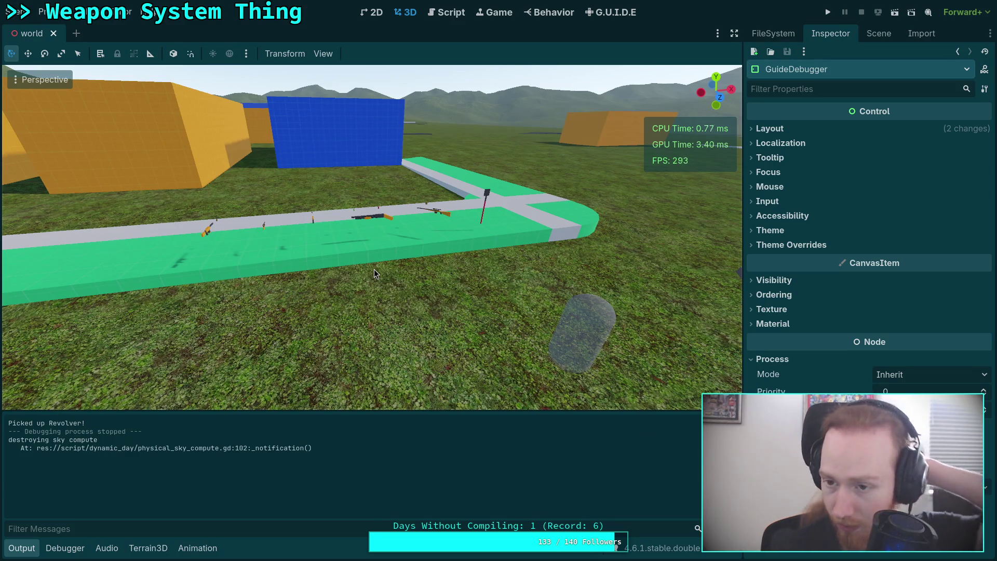
pyautogui.click(431, 16)
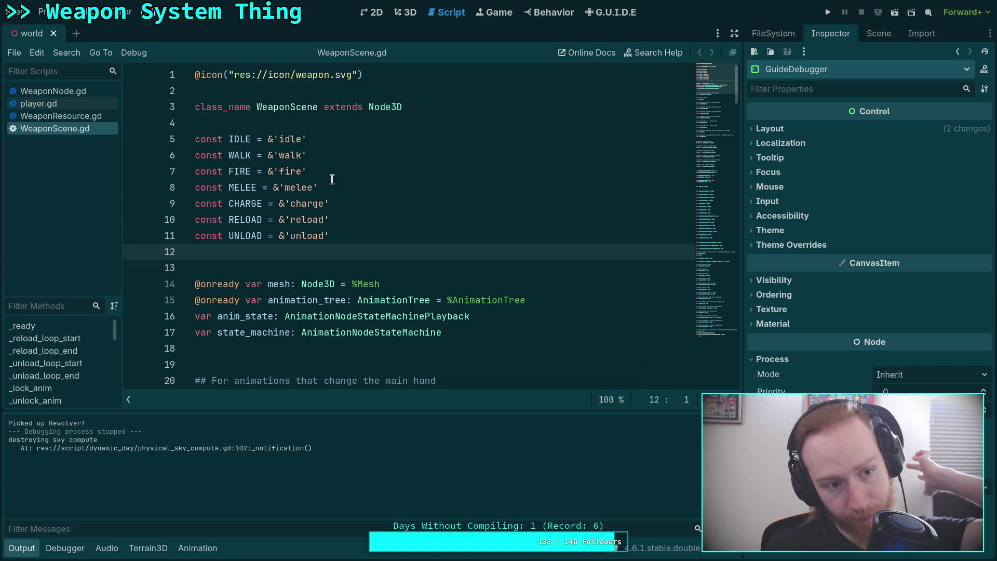
pyautogui.click(777, 32)
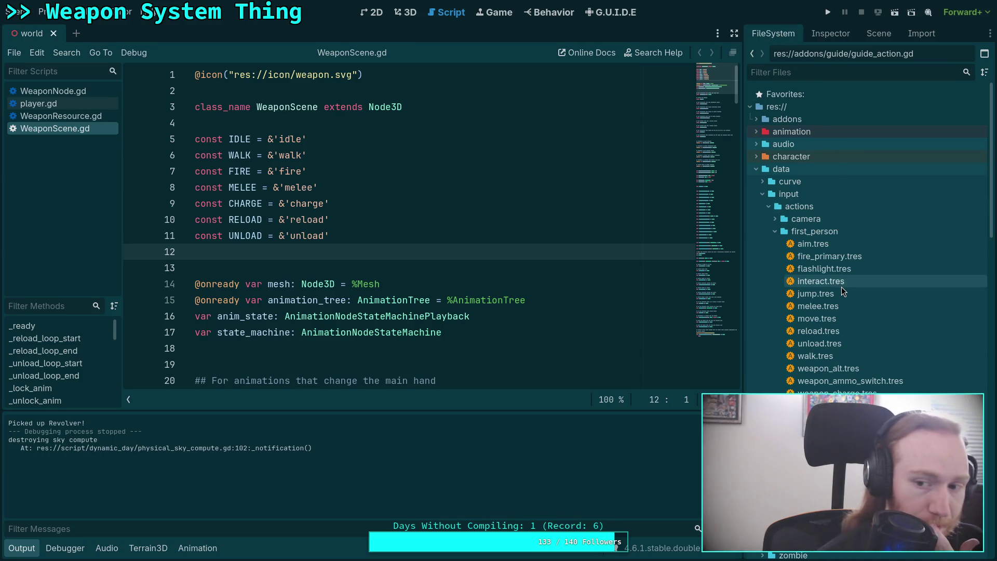
# Step: Expand the script folder in FileSystem and open weapon/trigger/DoubleActionMechanism.gd
pyautogui.scroll(-15, 842, 291)
pyautogui.scroll(-15, 857, 343)
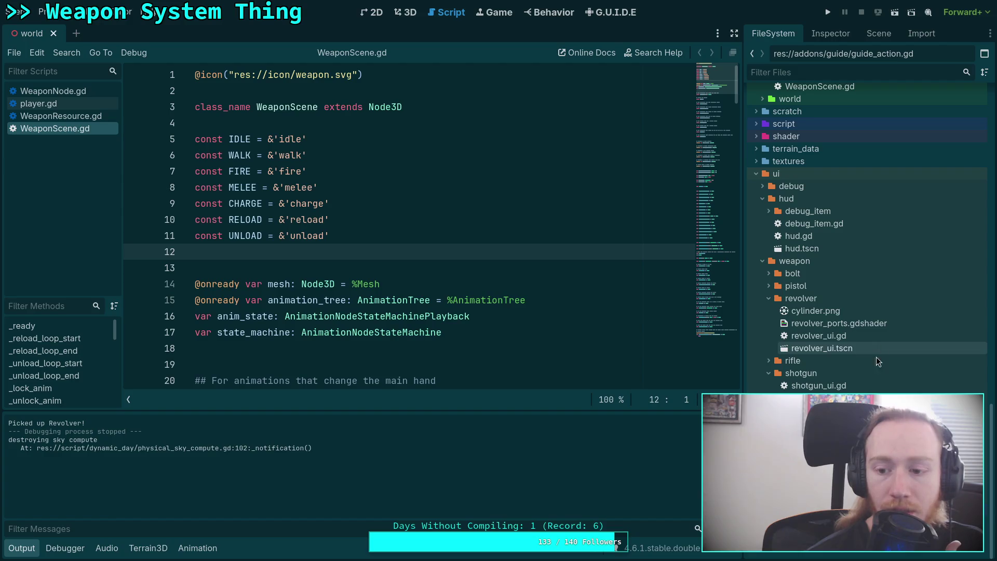
pyautogui.click(756, 125)
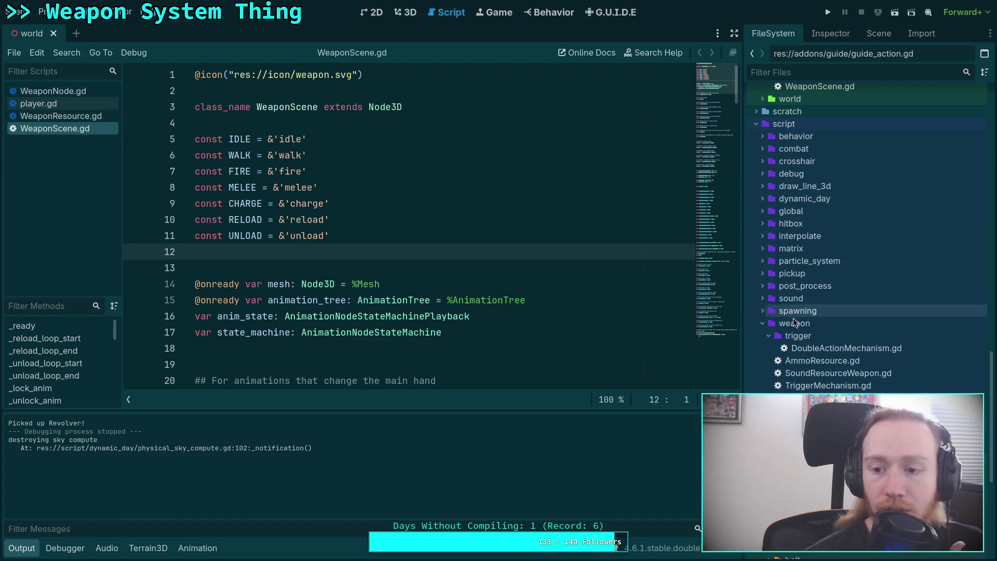
pyautogui.doubleClick(836, 353)
# Step: Hide the Output panel and add print('prime_timer: %.4f' % _prime_timer) on a new line 51
pyautogui.scroll(-4, 458, 317)
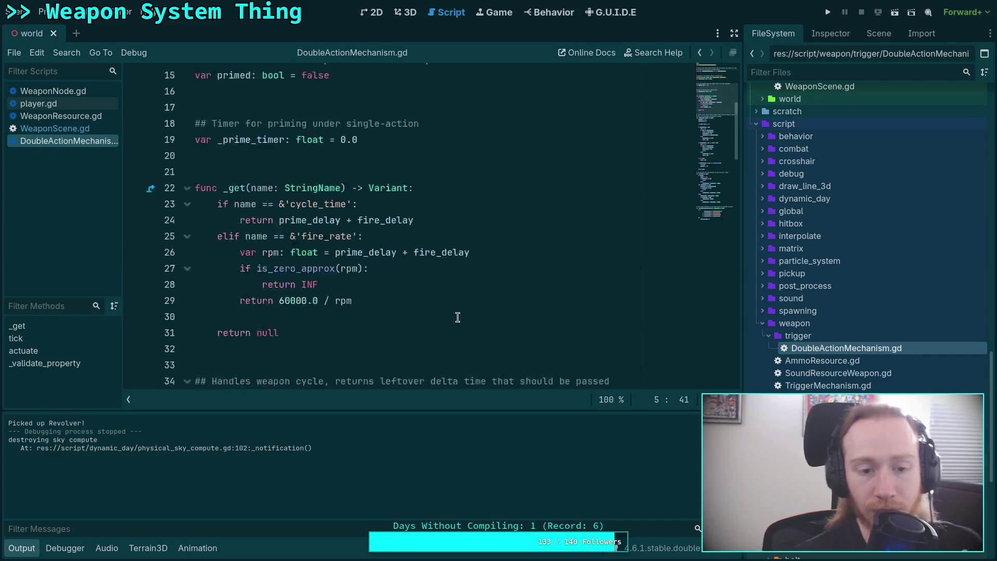
pyautogui.scroll(-8, 457, 318)
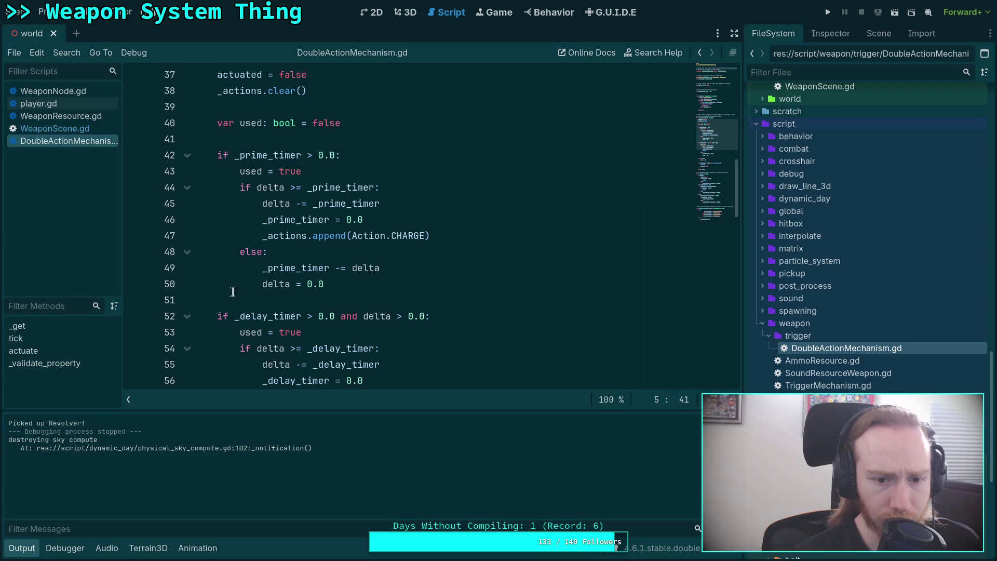
pyautogui.hotkey('ctrl', 'j')
pyautogui.scroll(2, 457, 341)
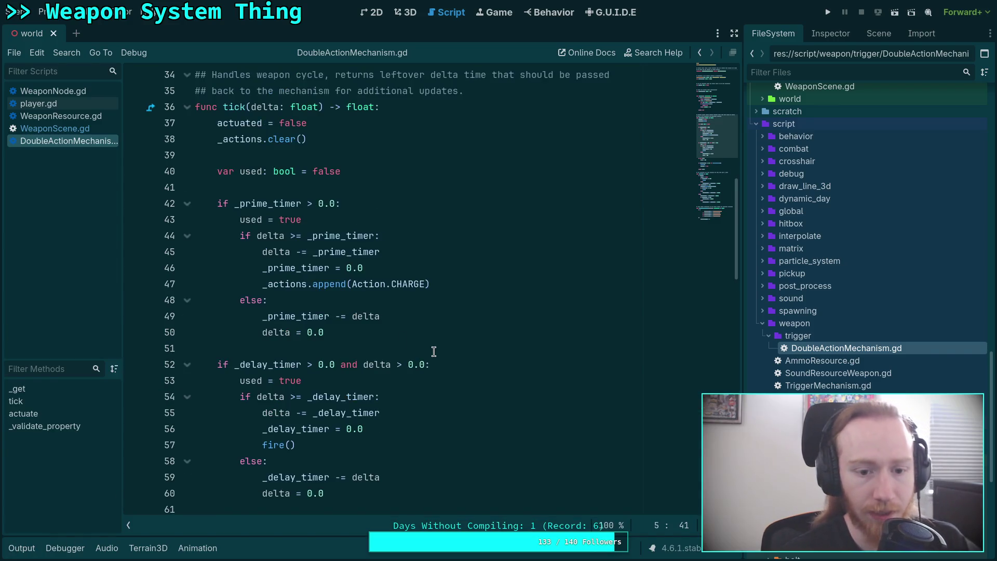
pyautogui.click(495, 332)
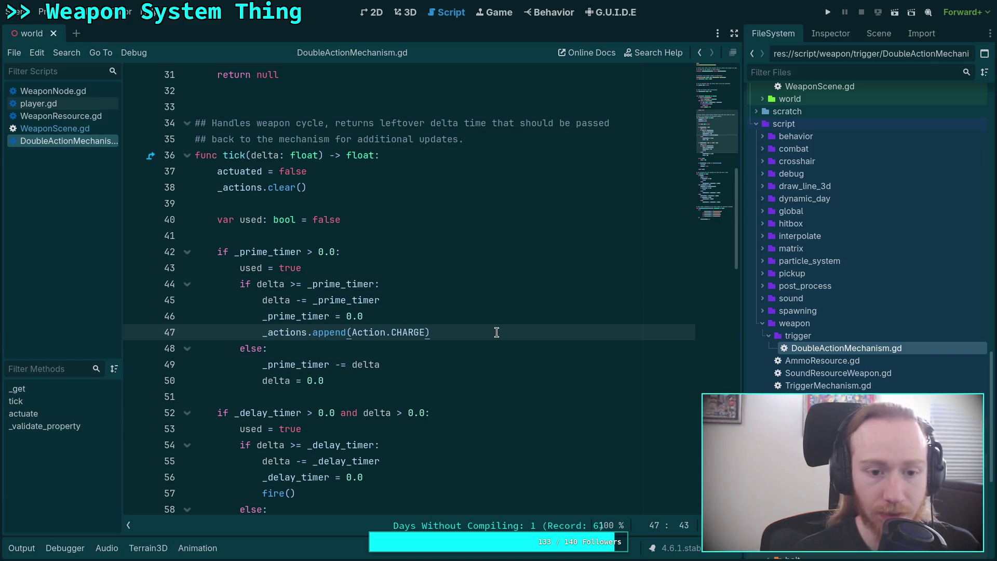
pyautogui.press('Up')
pyautogui.press('Up')
pyautogui.press('Up')
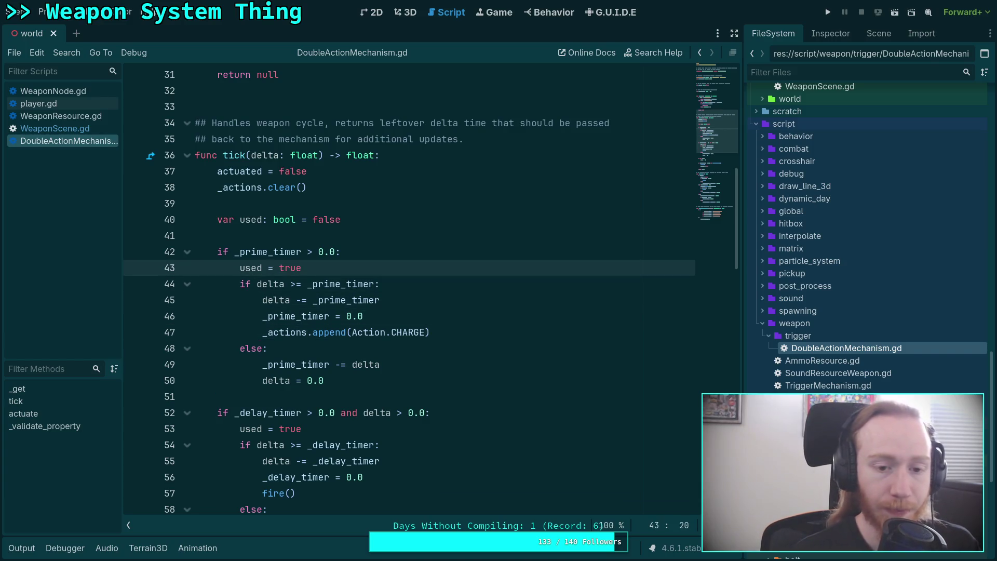
pyautogui.press('Down')
pyautogui.press('Down')
pyautogui.press('Down')
pyautogui.press('End')
pyautogui.press('Return')
pyautogui.press('BackSpace')
pyautogui.write("print('")
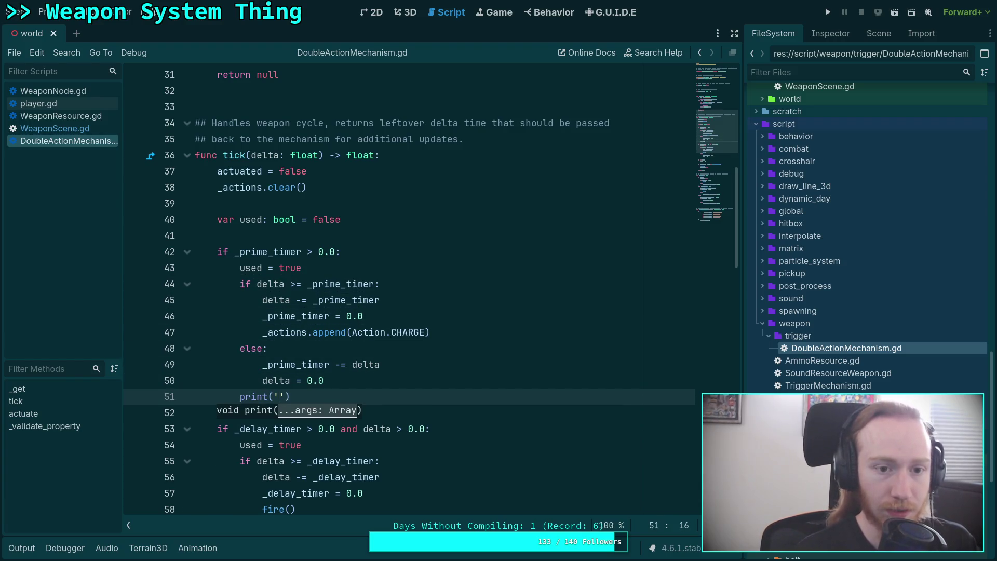
pyautogui.write('prime_timer: ')
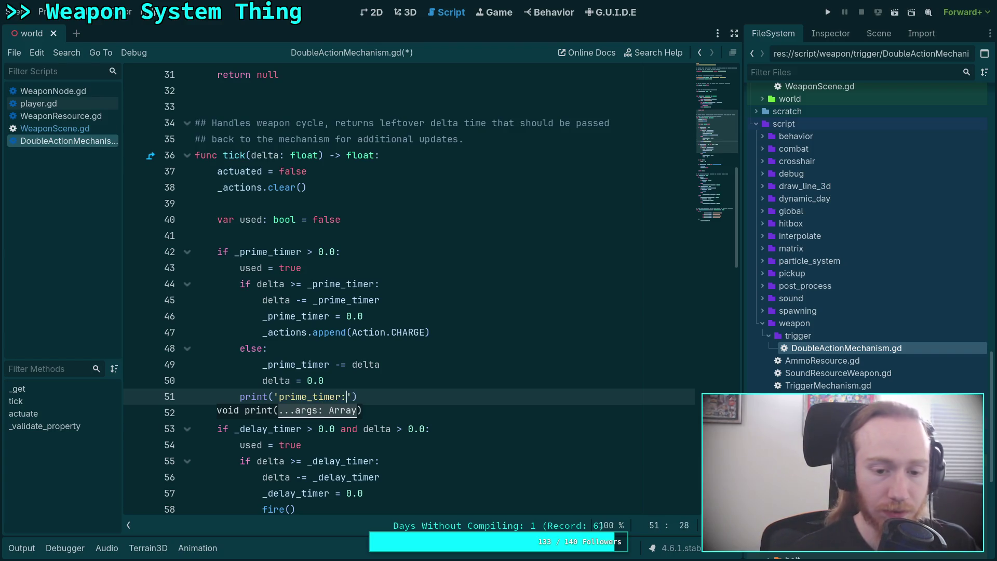
pyautogui.write('%')
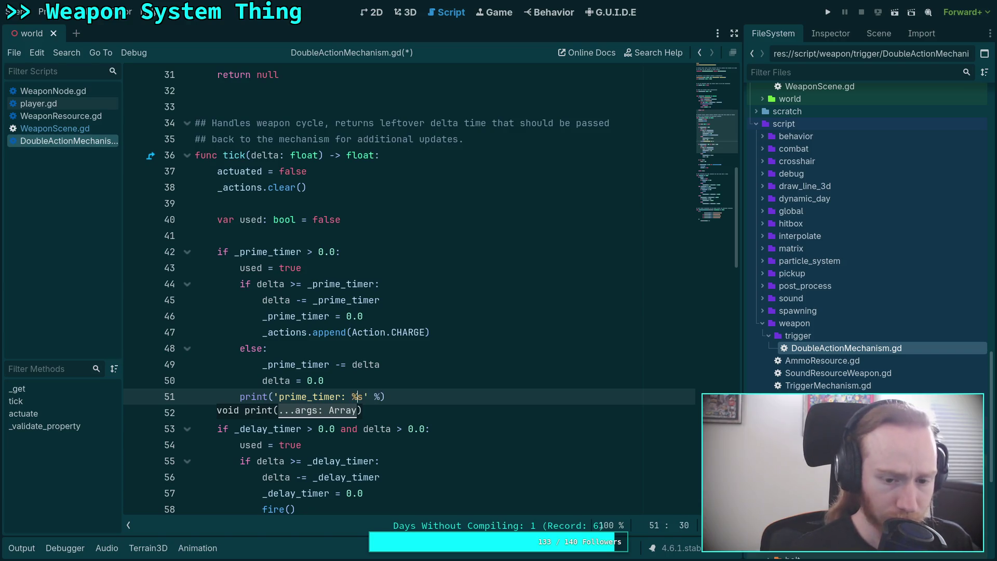
pyautogui.write('.')
pyautogui.write("4f' % _p")
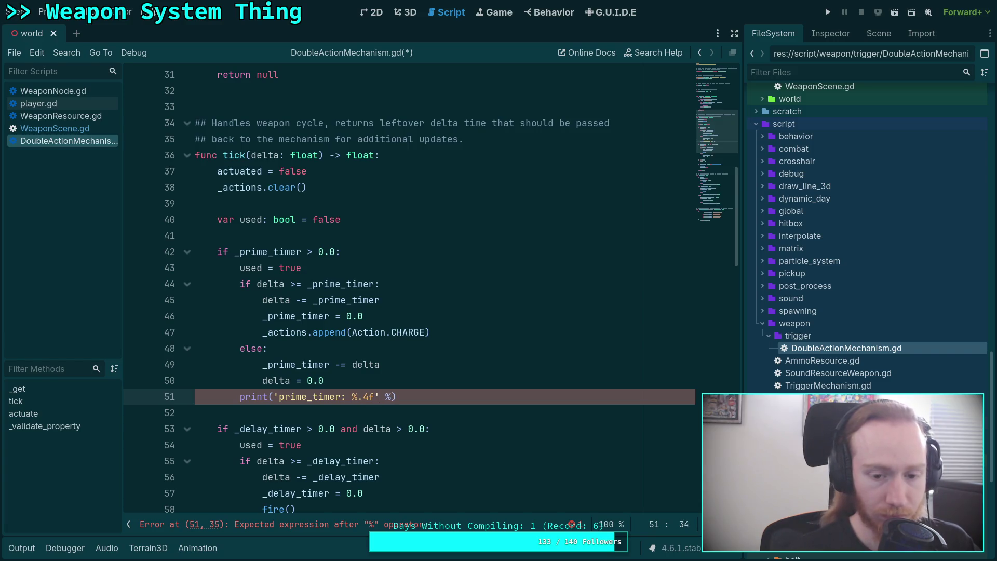
pyautogui.write('rim')
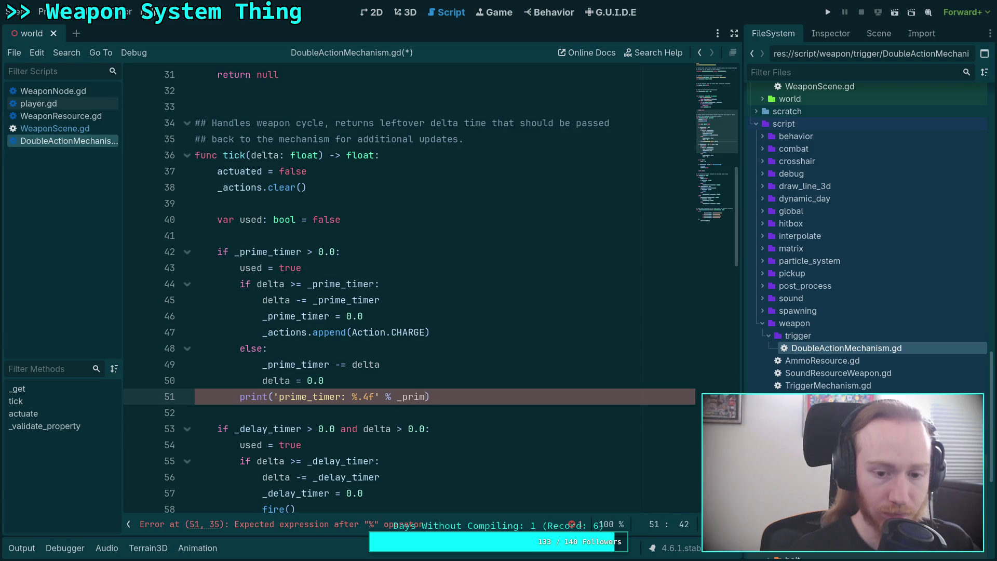
pyautogui.write('e_timer')
# Step: Start a delay_timer print on a new line 62 below the delay-timer block
pyautogui.scroll(-4, 488, 331)
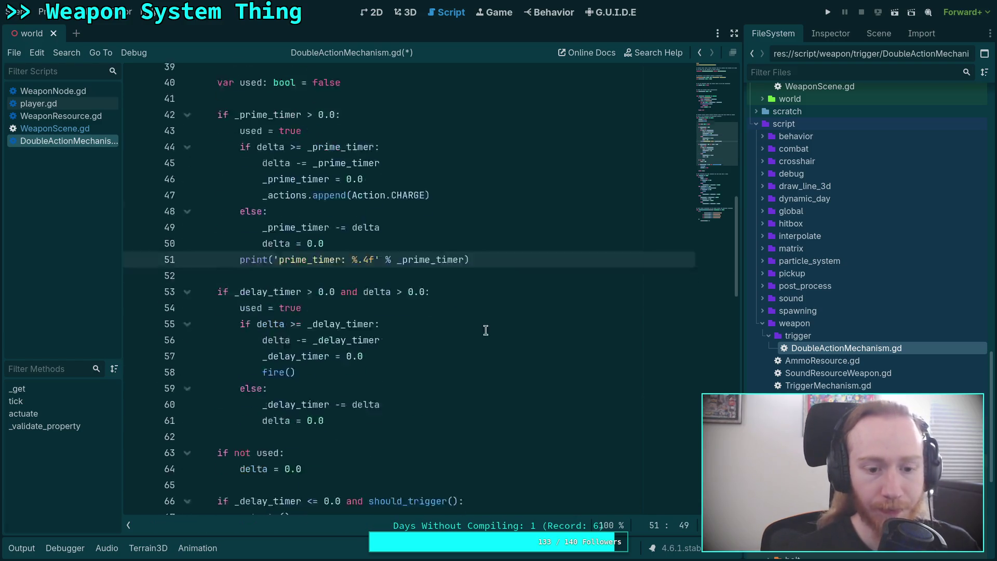
pyautogui.click(420, 302)
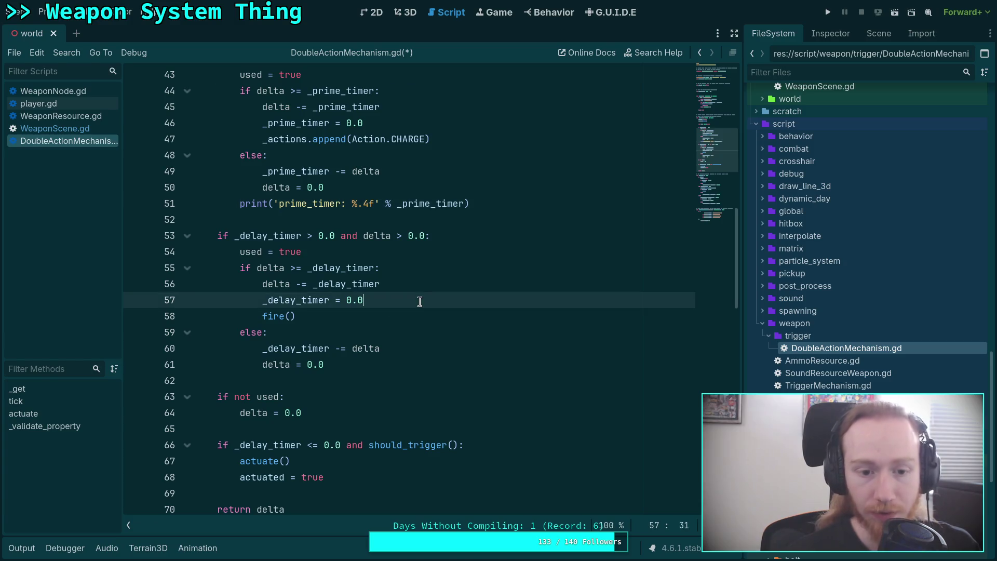
pyautogui.press('Down')
pyautogui.press('Down')
pyautogui.press('Down')
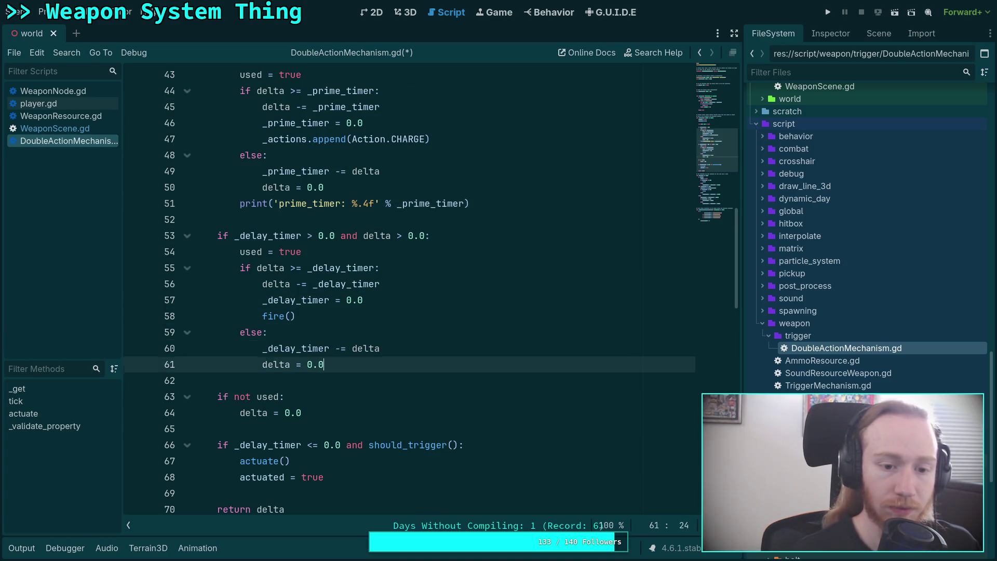
pyautogui.press('Return')
pyautogui.write('print')
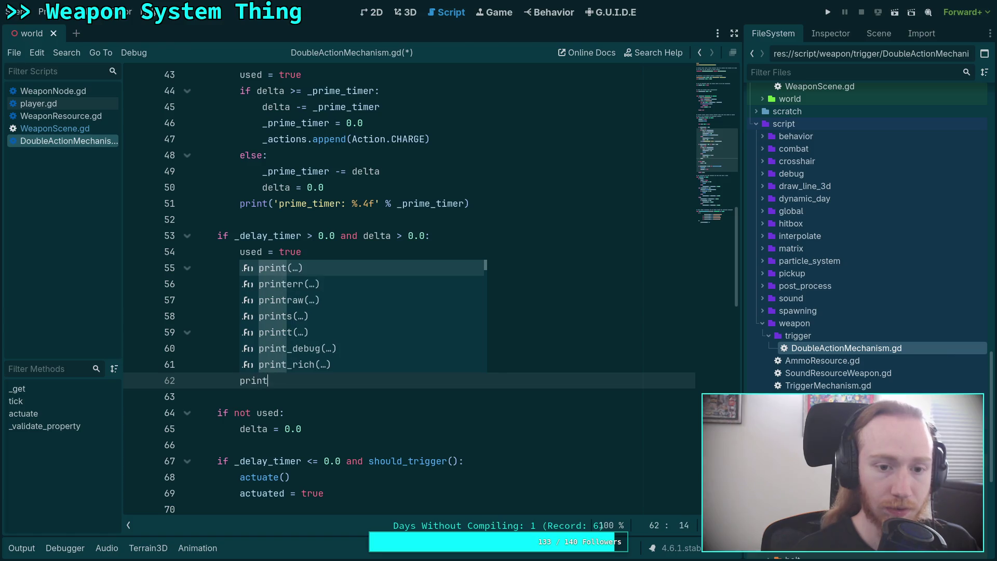
pyautogui.write("('delay_timer: ")
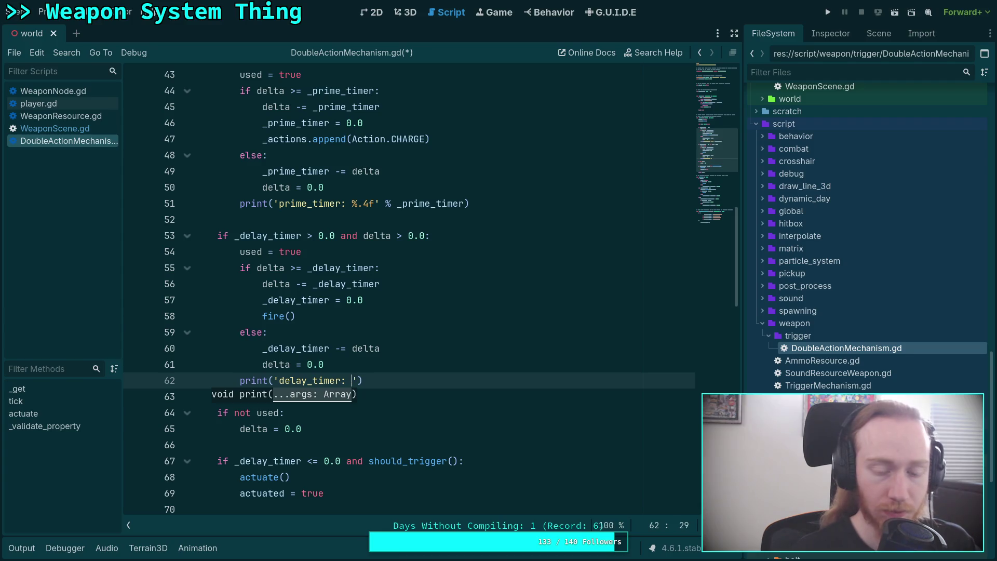
pyautogui.write('^')
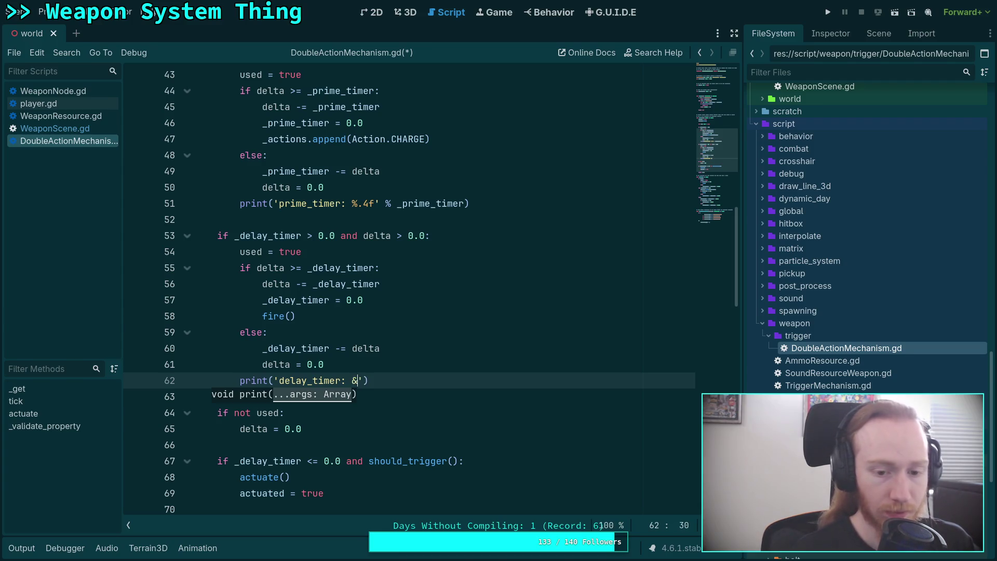
# Step: Complete line 62 as a four-decimal print of _delay_timer with the 'delay_timer: %.4f' format
pyautogui.press('BackSpace')
pyautogui.write('%.4')
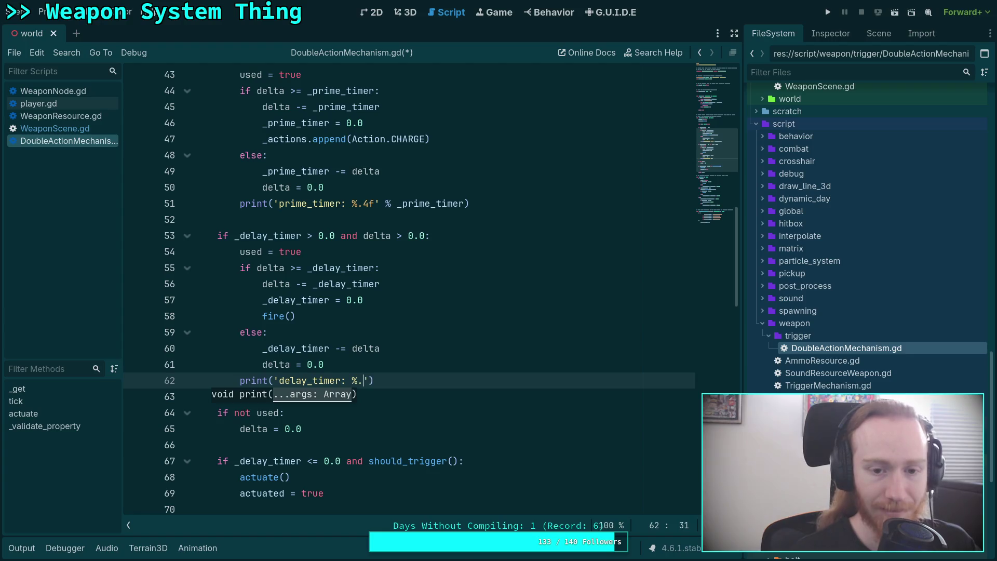
pyautogui.write('f')
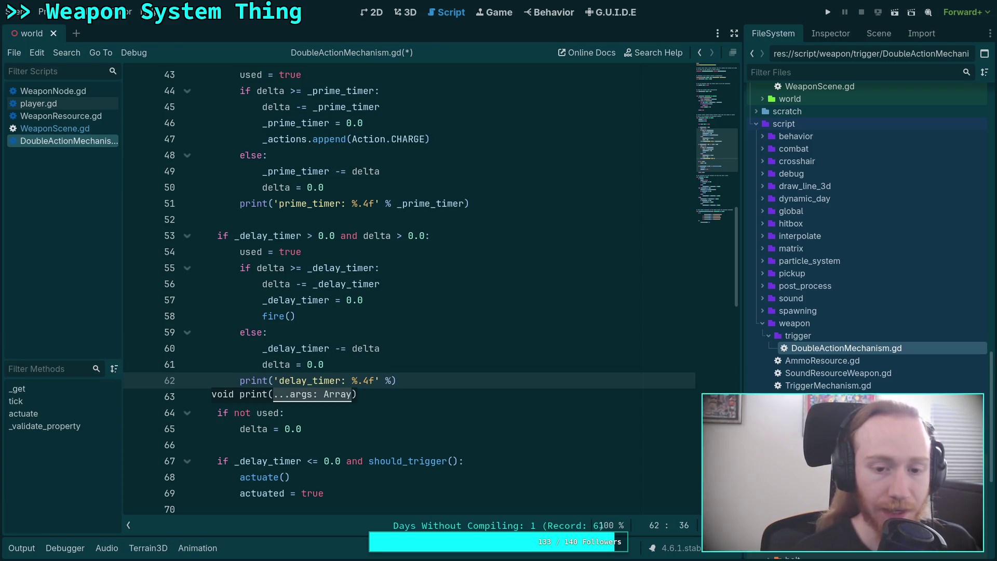
pyautogui.write('delay_timer')
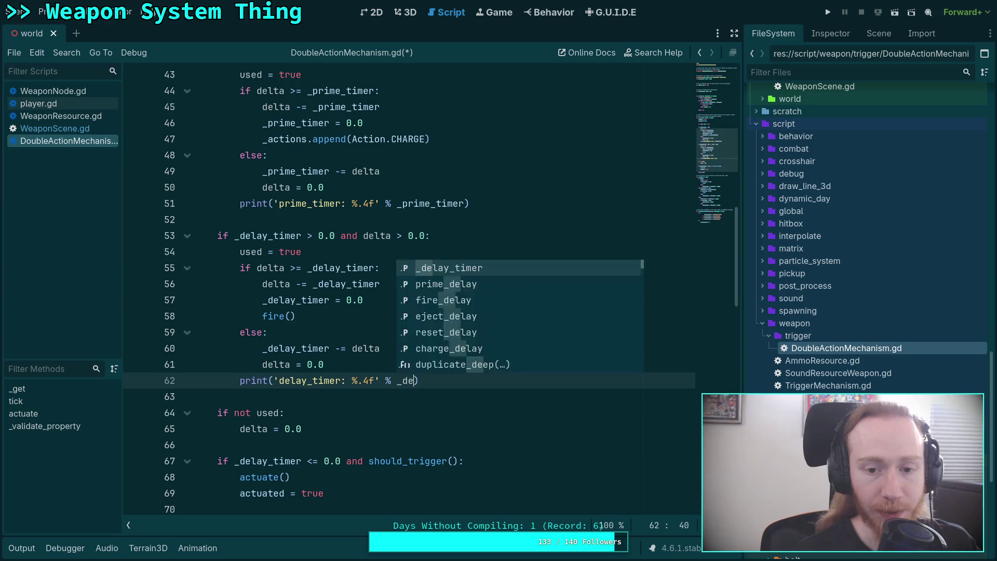
pyautogui.scroll(-5, 403, 280)
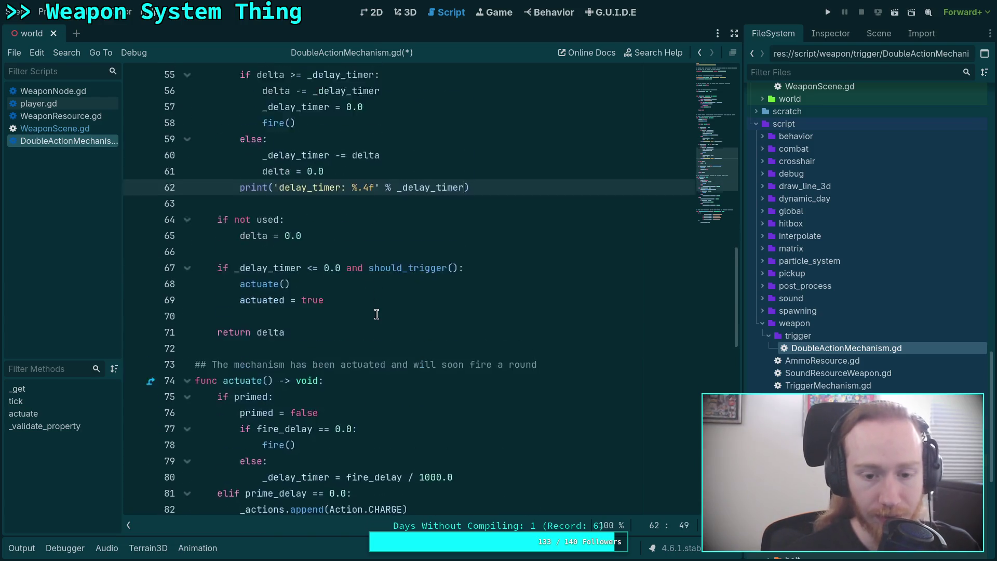
pyautogui.write('^')
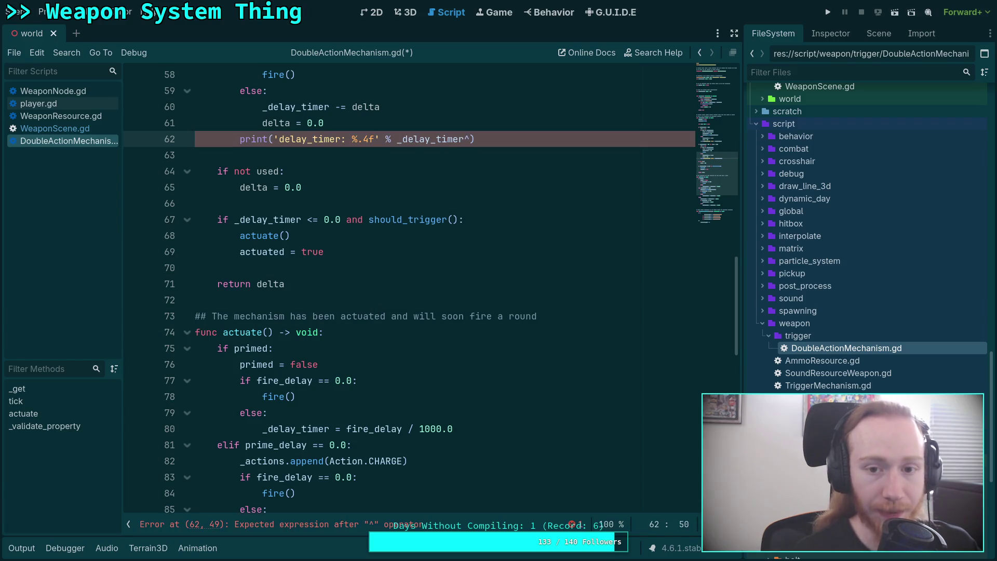
# Step: Remove line 62's stray characters, add the instant-fire print text in actuate(), and save
pyautogui.press('BackSpace')
pyautogui.press('BackSpace')
pyautogui.press('BackSpace')
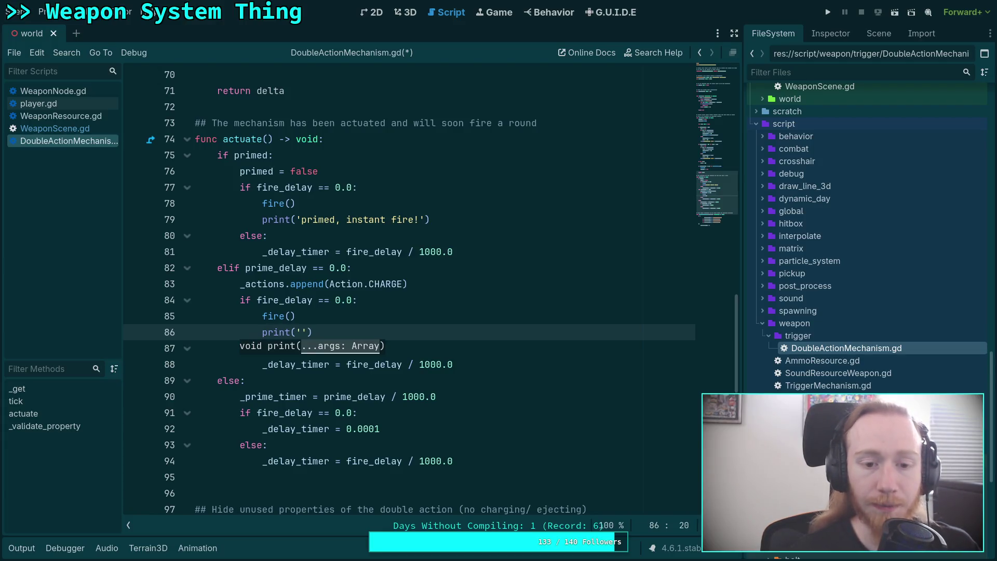
pyautogui.write('no prime de')
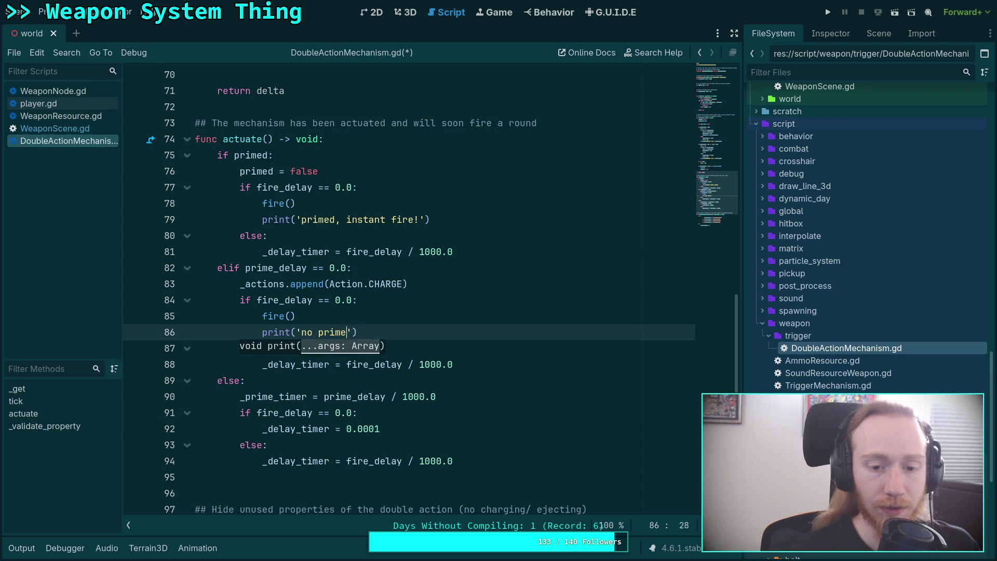
pyautogui.write(' instanc')
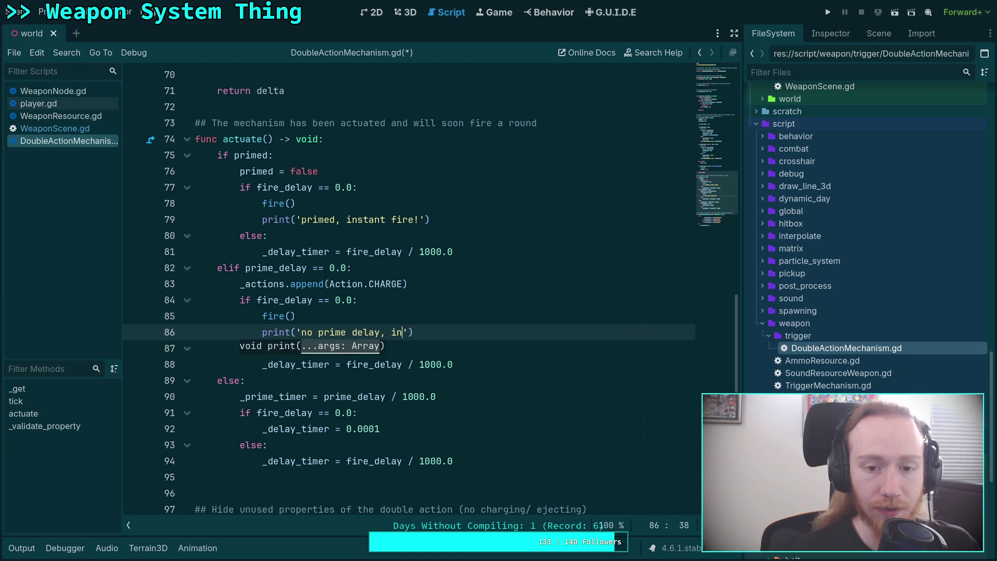
pyautogui.write('e!')
pyautogui.click(474, 379)
pyautogui.scroll(-2, 555, 392)
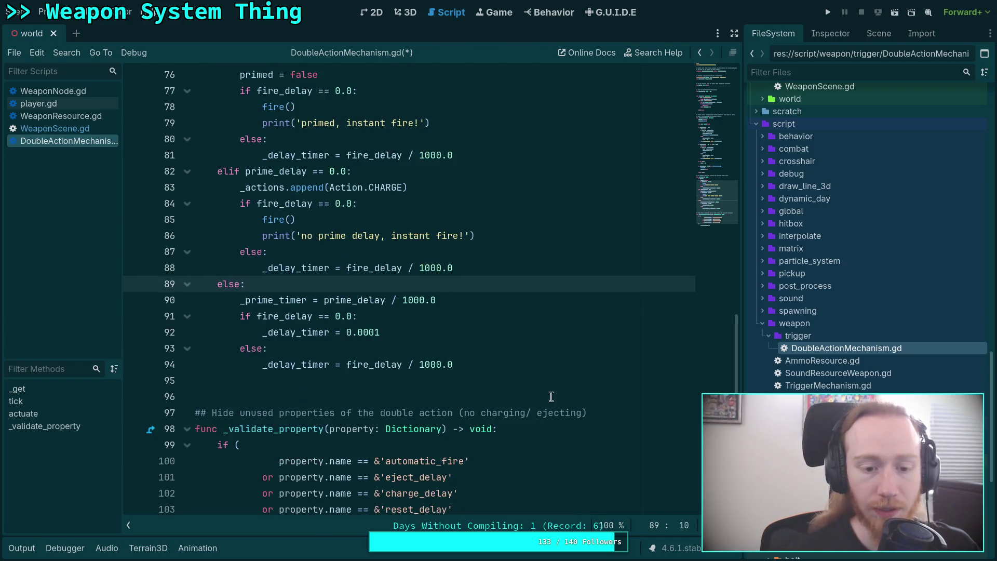
pyautogui.scroll(2, 518, 347)
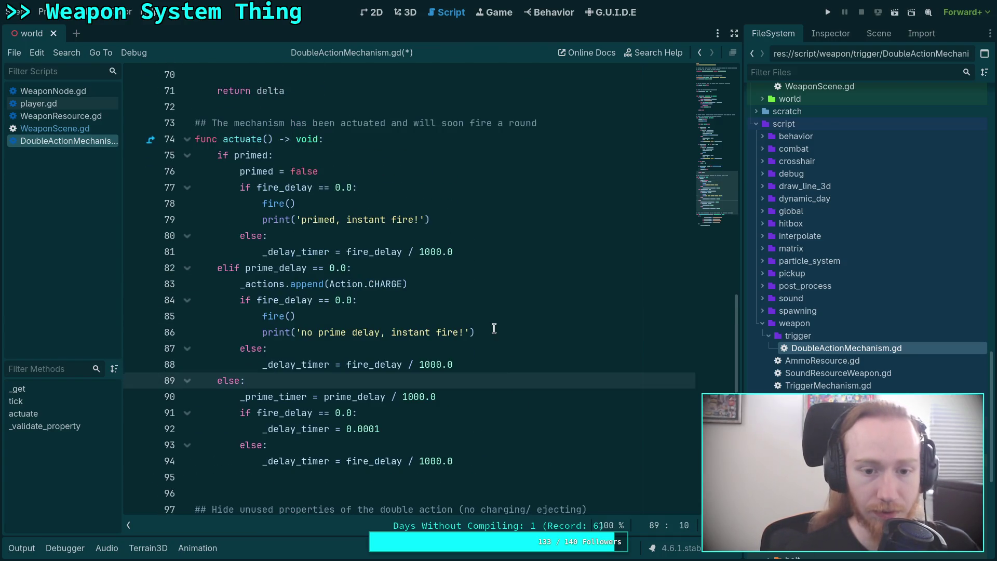
pyautogui.scroll(2, 494, 328)
pyautogui.scroll(14, 452, 364)
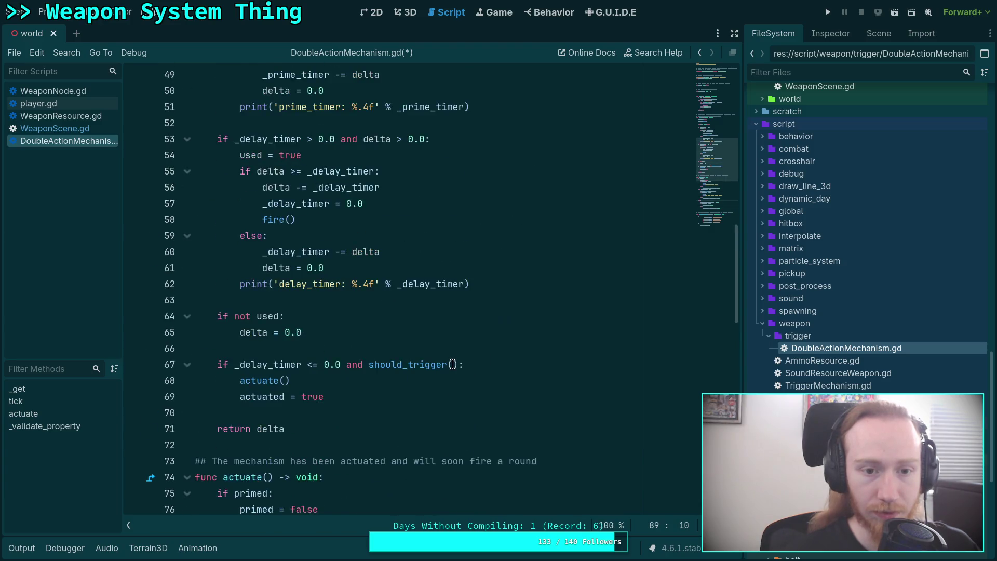
pyautogui.scroll(-4, 452, 364)
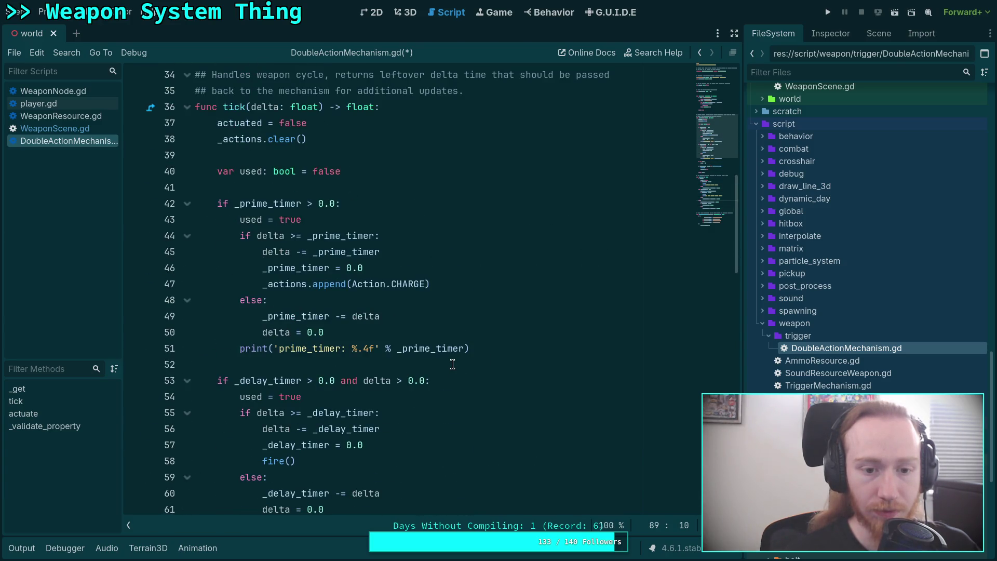
pyautogui.scroll(-5, 465, 355)
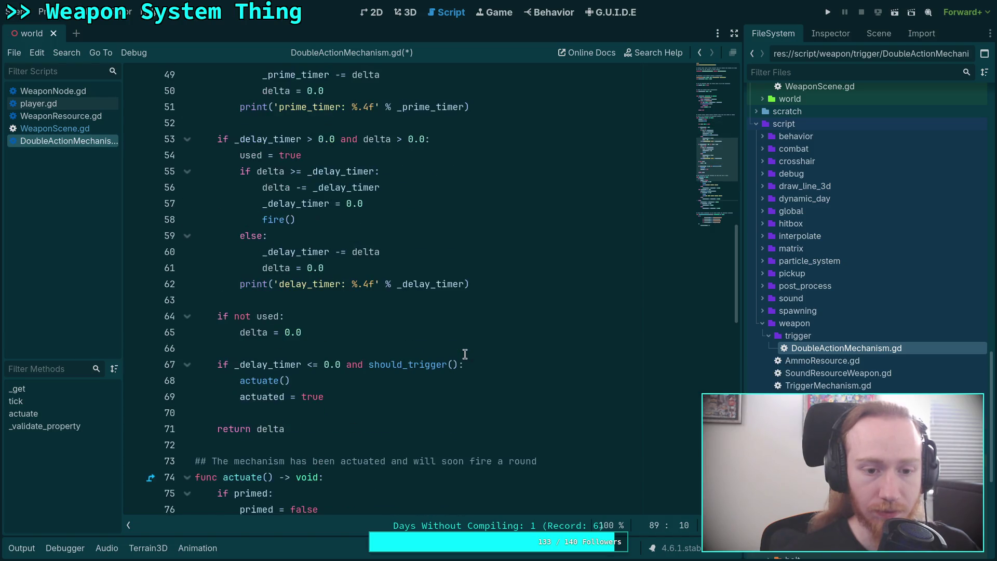
pyautogui.hotkey('ctrl', 's')
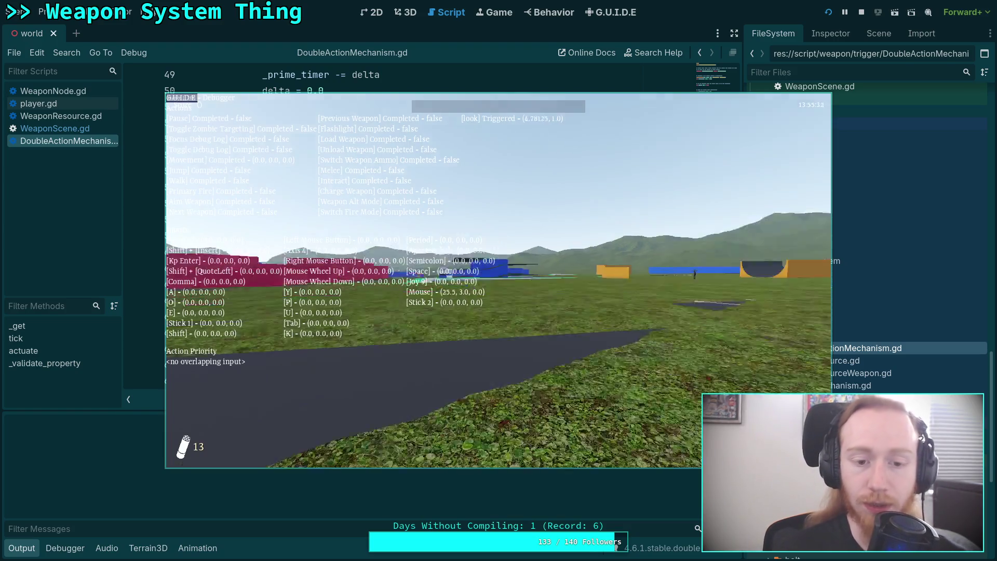
# Step: Walk toward the buildings, pick up the revolver, and pause the game
pyautogui.press(',')
pyautogui.press('a')
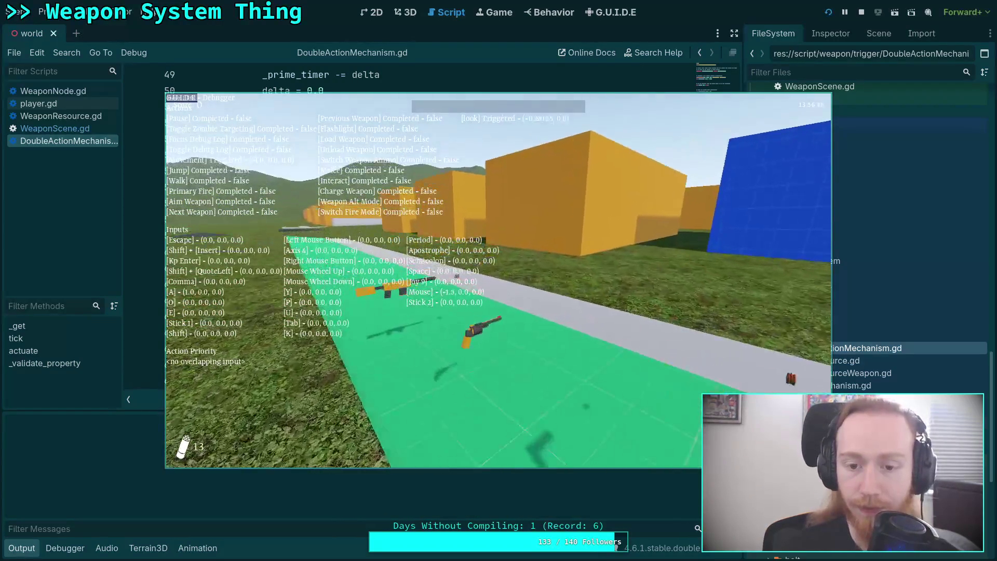
pyautogui.press('e')
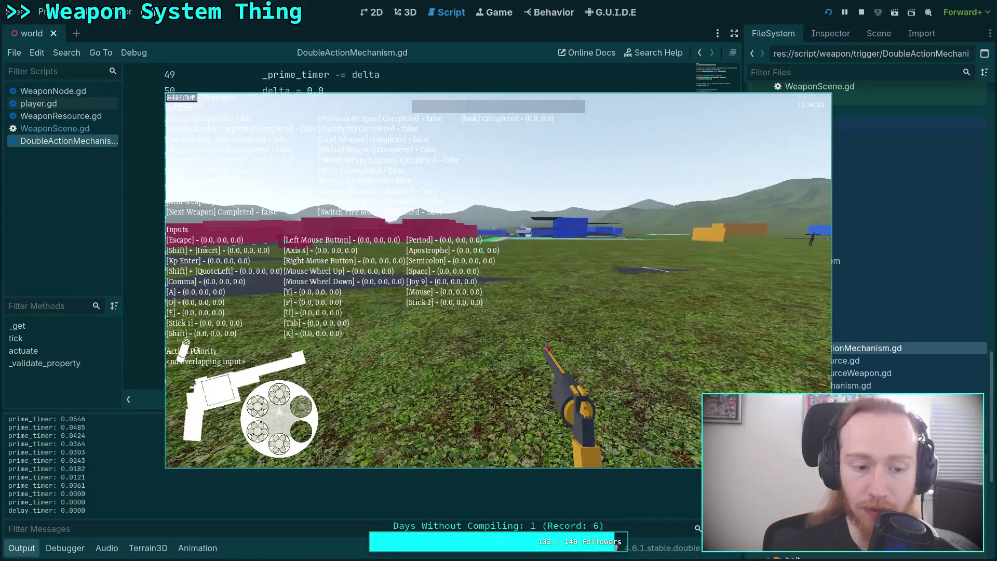
pyautogui.press('Escape')
# Step: Check the prime_timer countdown in the Output log and stop the running game
pyautogui.moveTo(476, 387)
pyautogui.mouseDown()
pyautogui.moveTo(543, 354)
pyautogui.moveTo(496, 338)
pyautogui.mouseUp()
pyautogui.scroll(3, 562, 508)
pyautogui.scroll(-5, 681, 509)
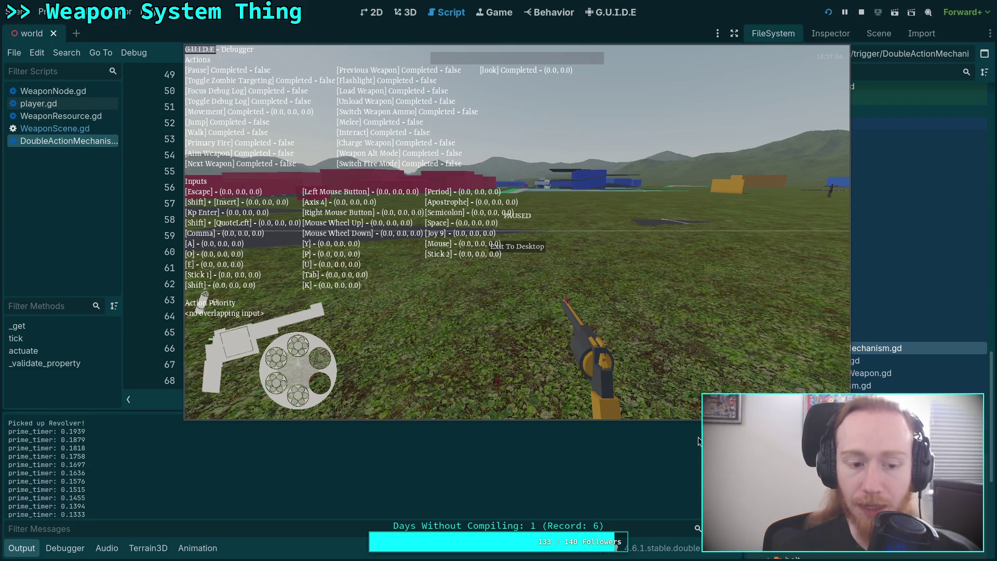
pyautogui.scroll(-1, 675, 511)
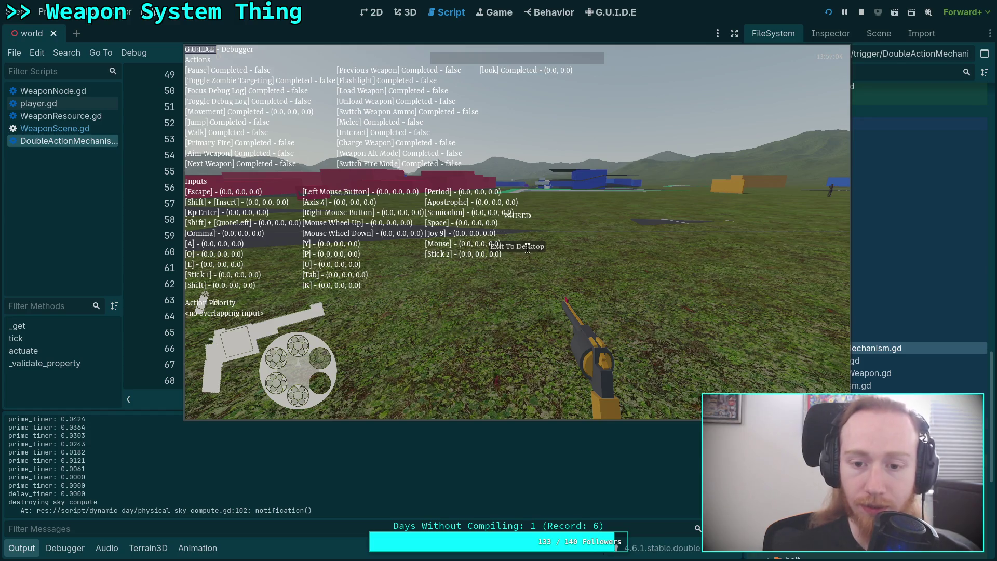
pyautogui.click(545, 268)
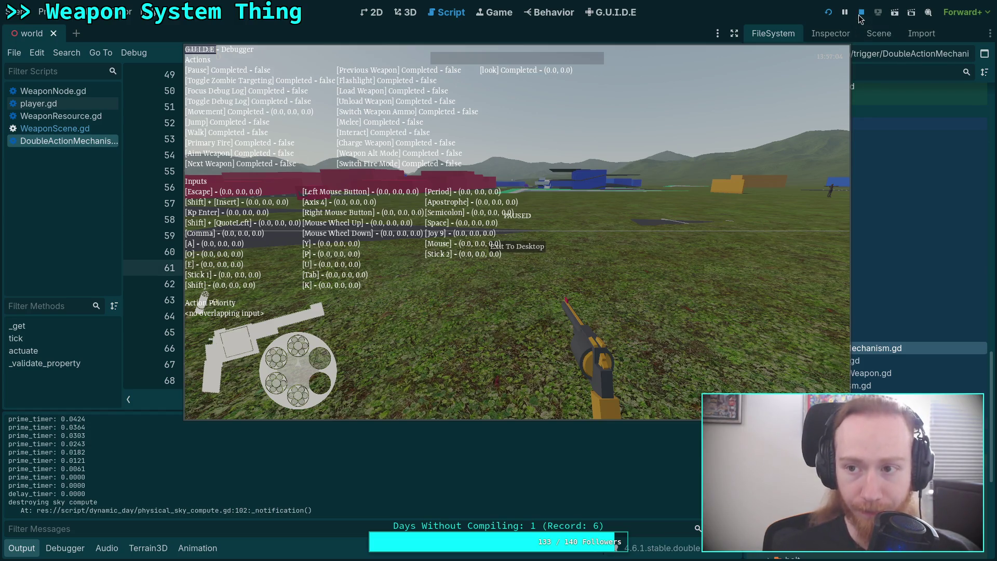
pyautogui.click(861, 12)
pyautogui.click(341, 284)
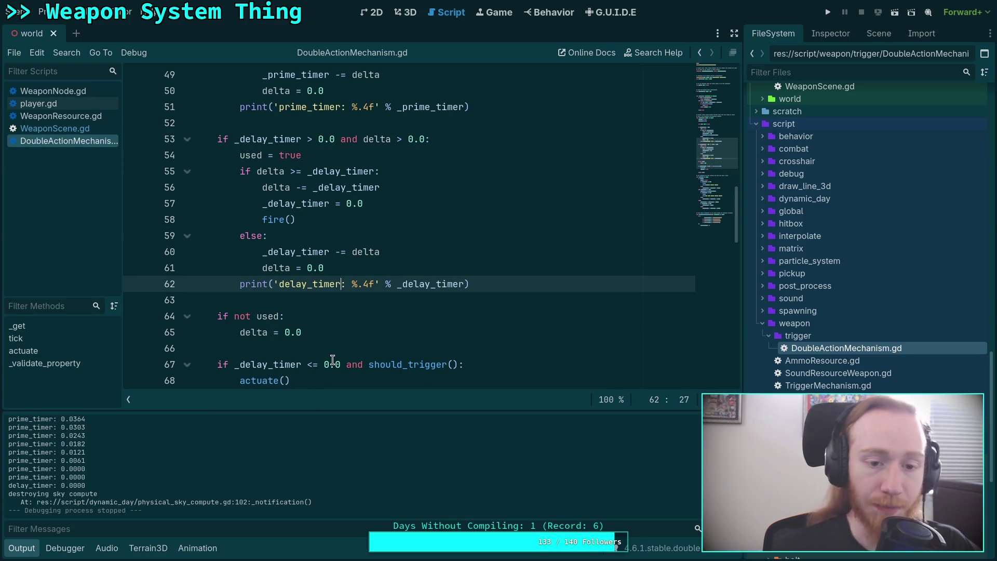
# Step: Insert print('is_prime: %s' % primed) after 'delta = 0.0' on line 50, then save and run
pyautogui.scroll(6, 337, 350)
pyautogui.scroll(-2, 340, 345)
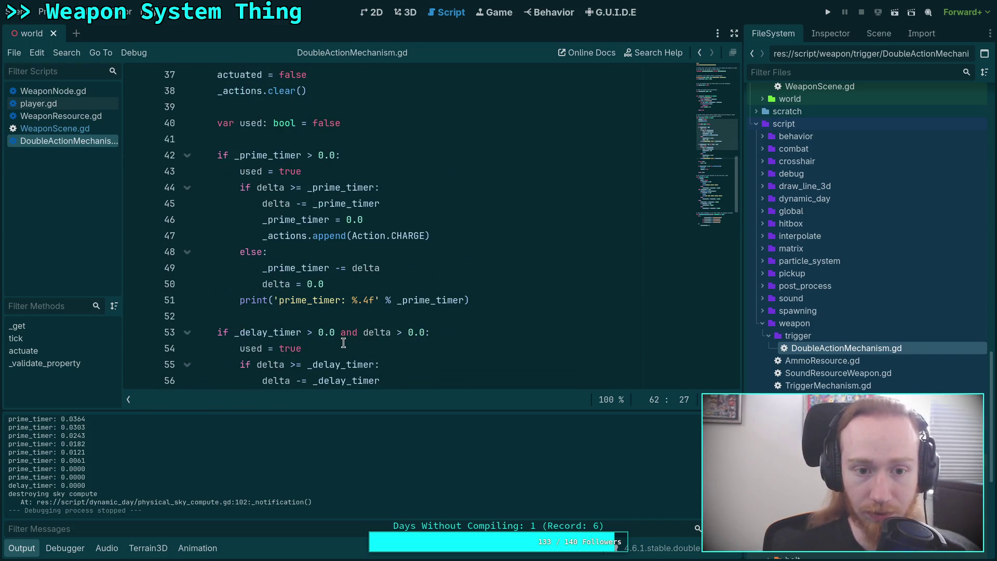
pyautogui.scroll(4, 343, 343)
pyautogui.scroll(-5, 344, 337)
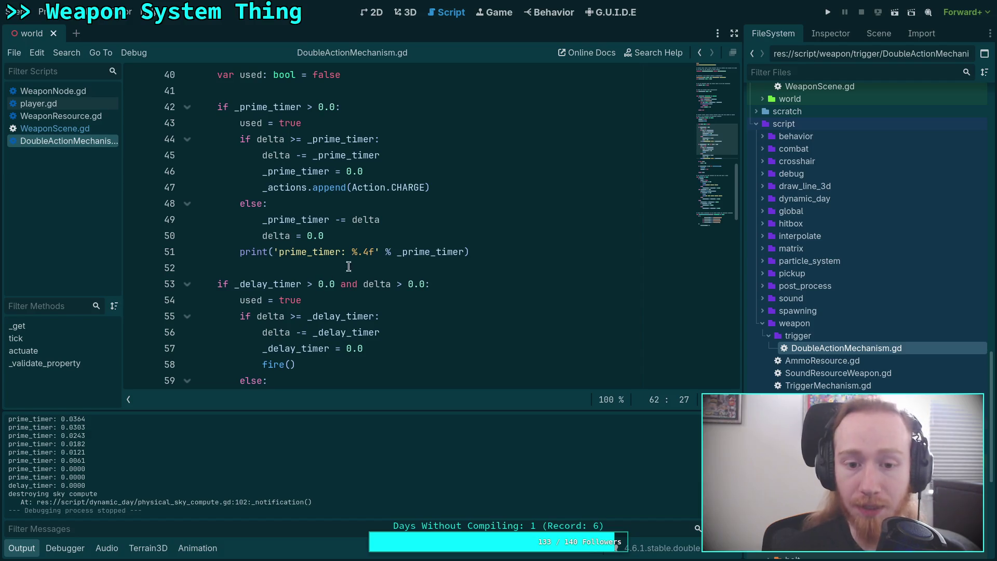
pyautogui.click(280, 253)
pyautogui.click(461, 238)
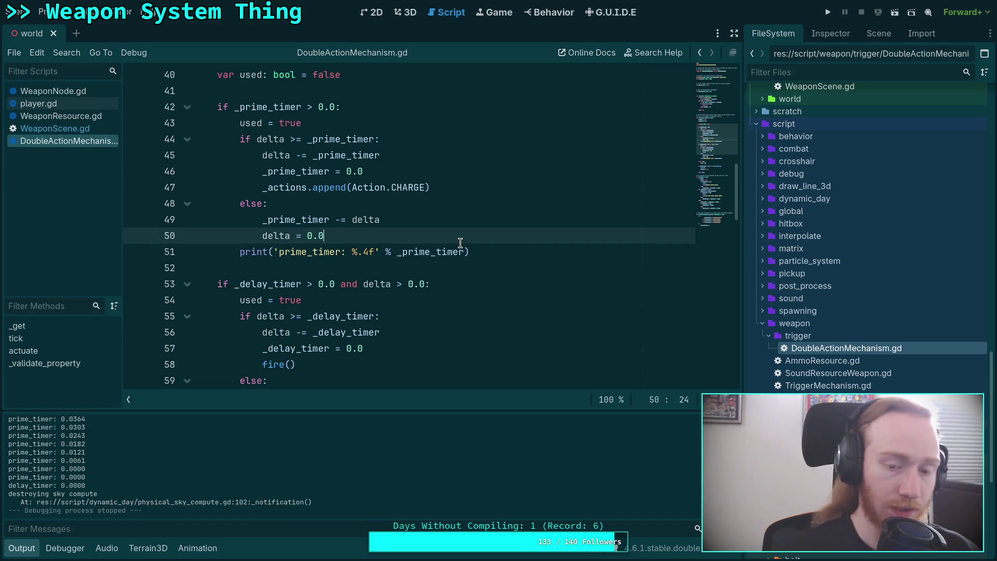
pyautogui.press('Return')
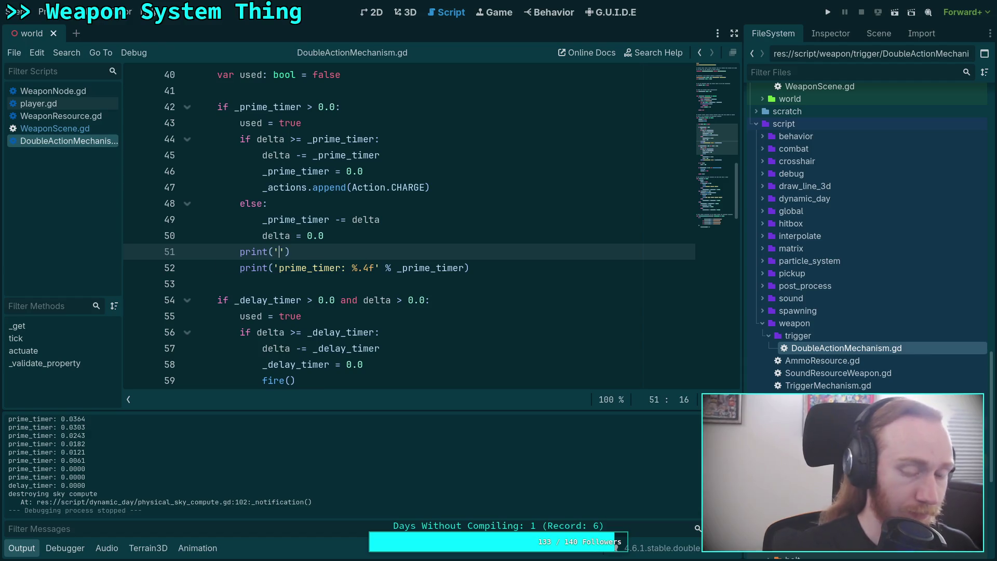
pyautogui.write('is')
pyautogui.write('_f')
pyautogui.press('BackSpace')
pyautogui.press('BackSpace')
pyautogui.write('g')
pyautogui.press('BackSpace')
pyautogui.press('BackSpace')
pyautogui.write('_prime: ')
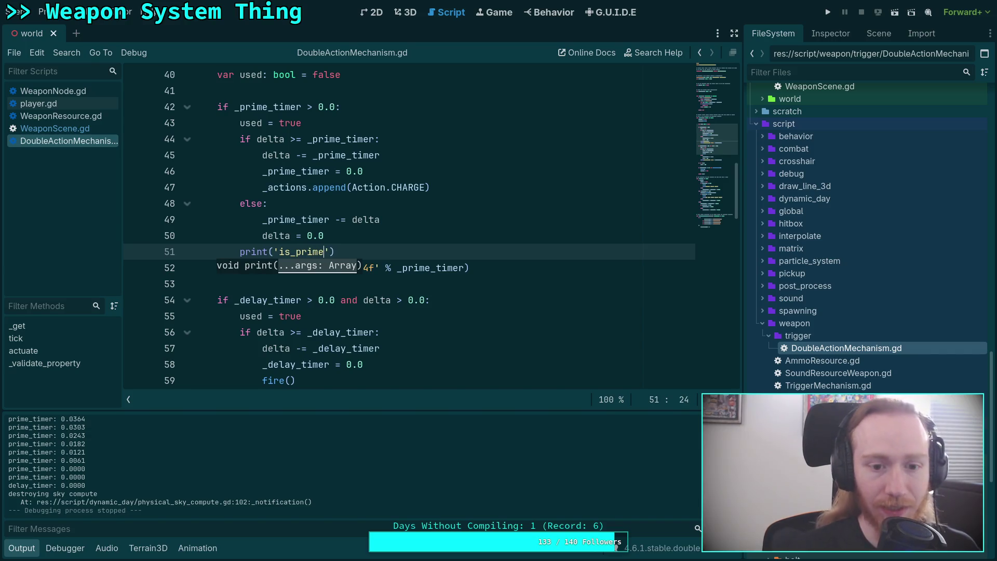
pyautogui.write('%s')
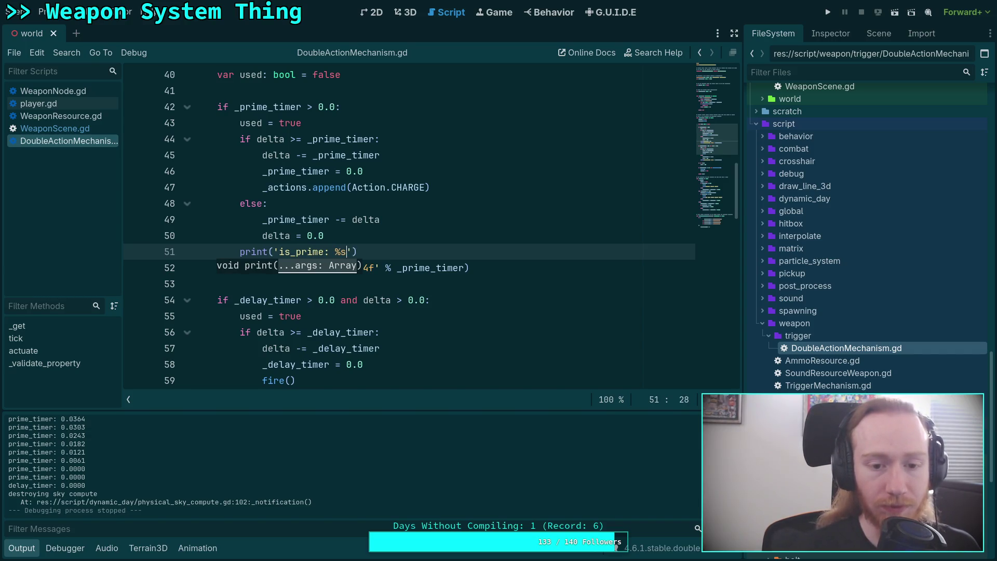
pyautogui.write("' % ")
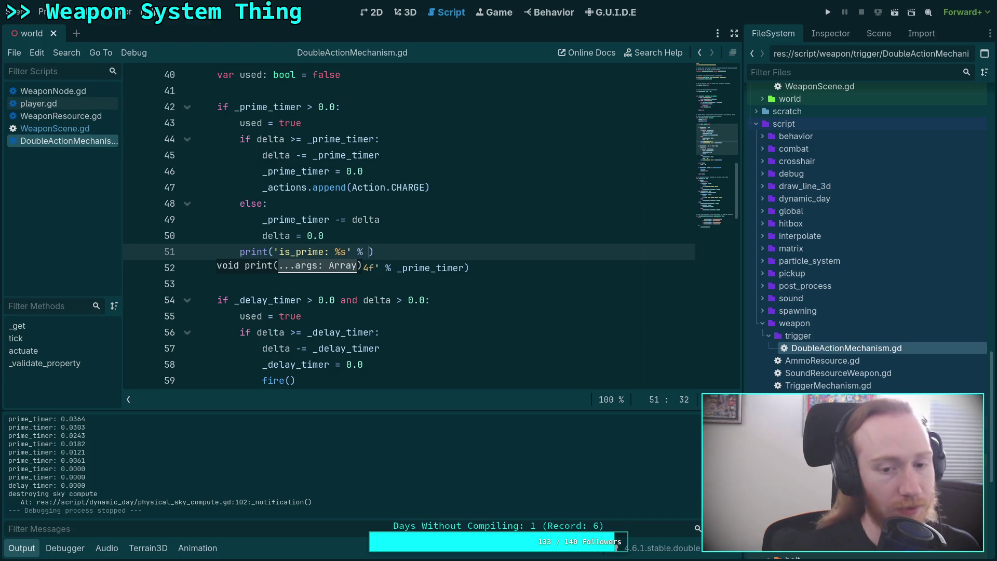
pyautogui.write('primed')
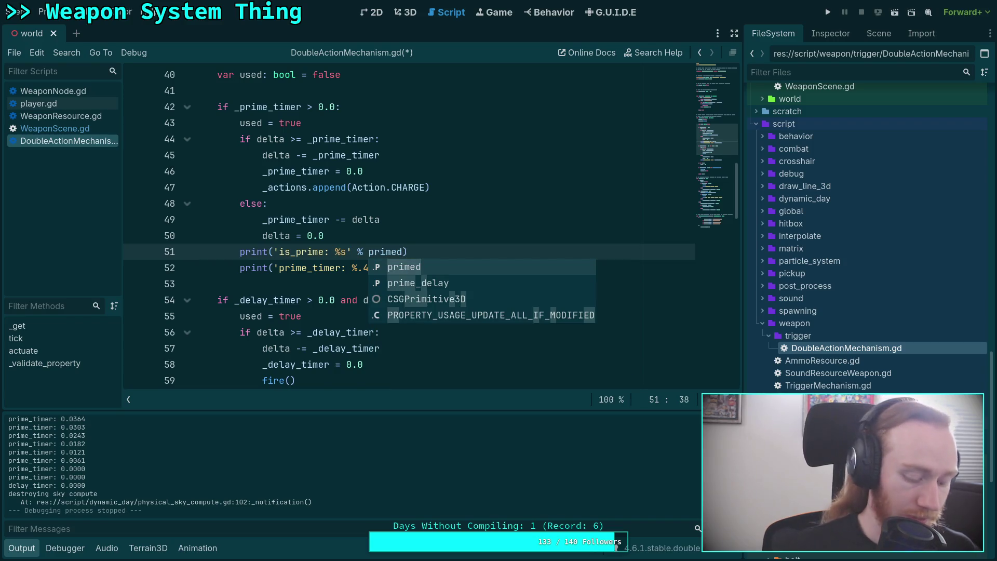
pyautogui.press('F5')
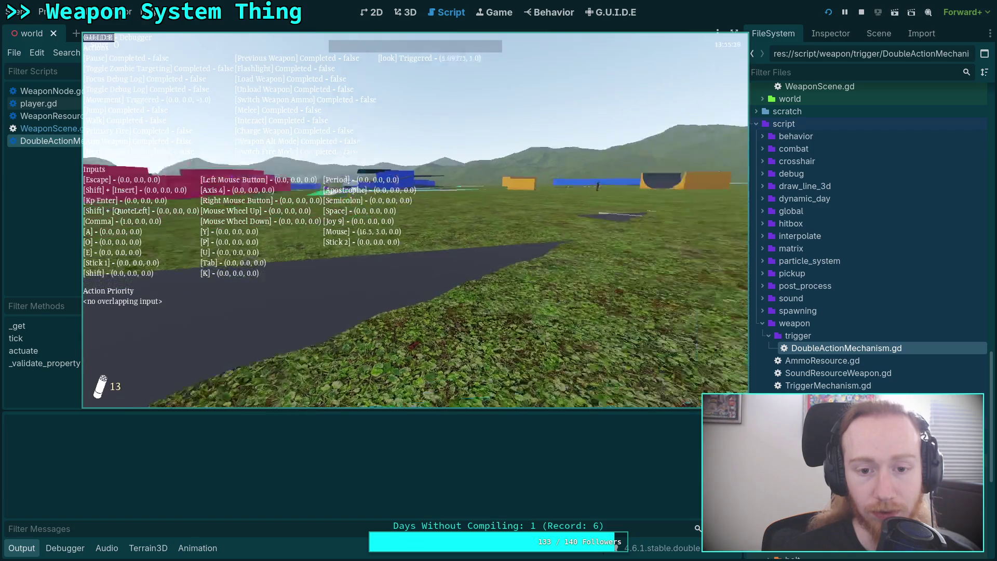
# Step: Pick up and fire the revolver, confirm is_prime: false beside each prime_timer value, then stop
pyautogui.press(',')
pyautogui.press('a')
pyautogui.press(',')
pyautogui.press(',')
pyautogui.press("'")
pyautogui.press(',')
pyautogui.press(',')
pyautogui.click(684, 493)
pyautogui.press('Escape')
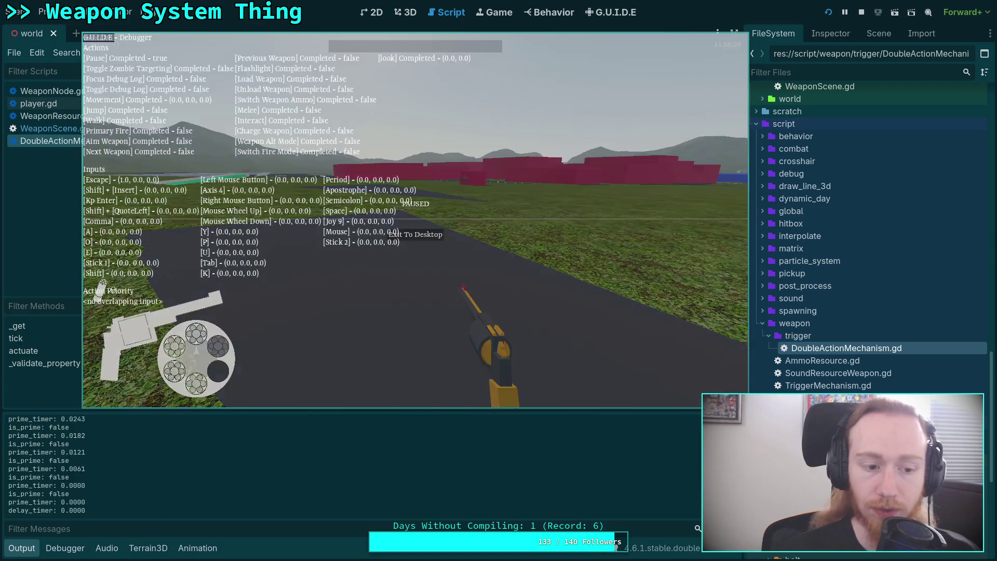
pyautogui.scroll(10, 520, 470)
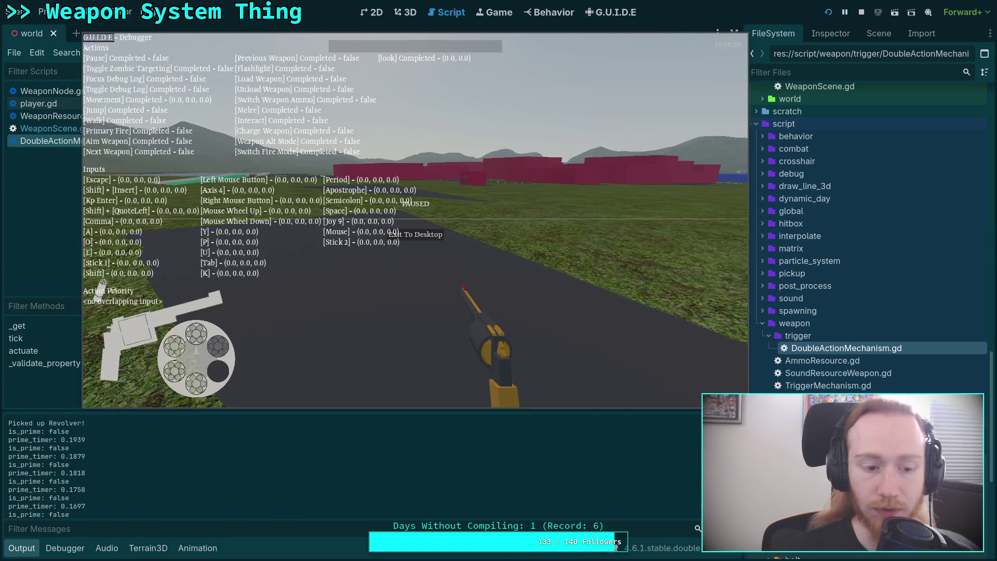
pyautogui.scroll(-10, 575, 485)
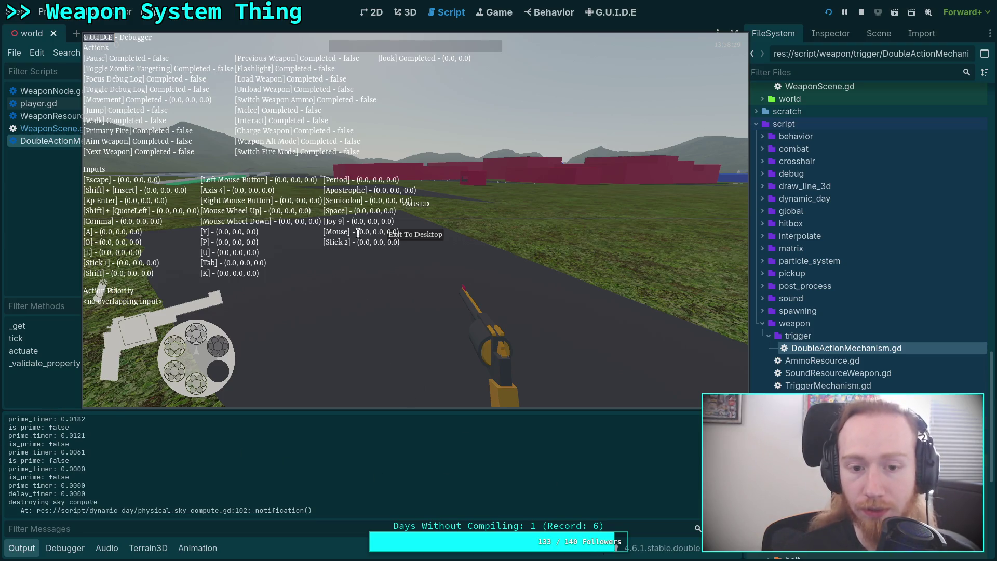
pyautogui.click(862, 12)
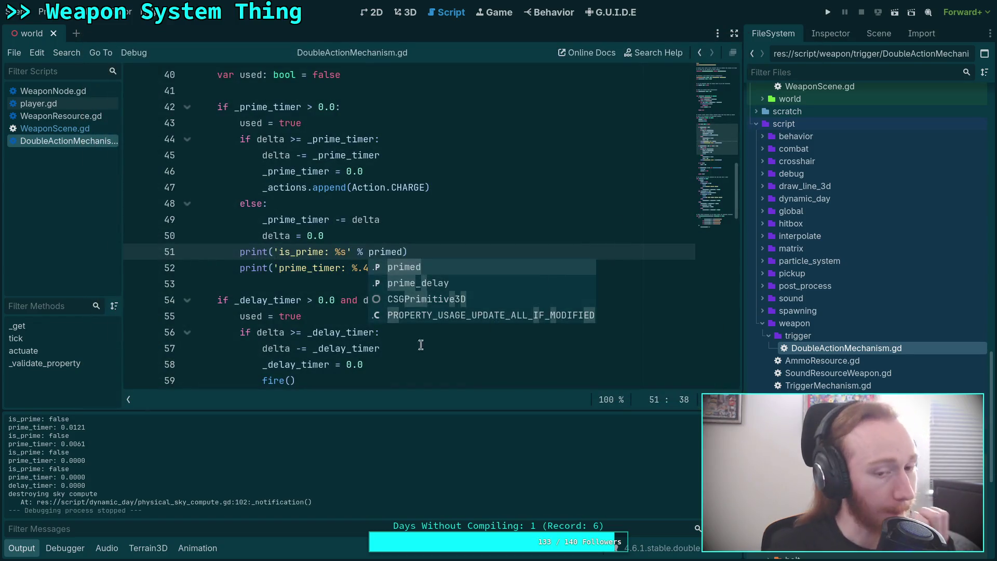
# Step: Stop the game, browse the ui and weapon folders, and open player.gd
pyautogui.click(273, 284)
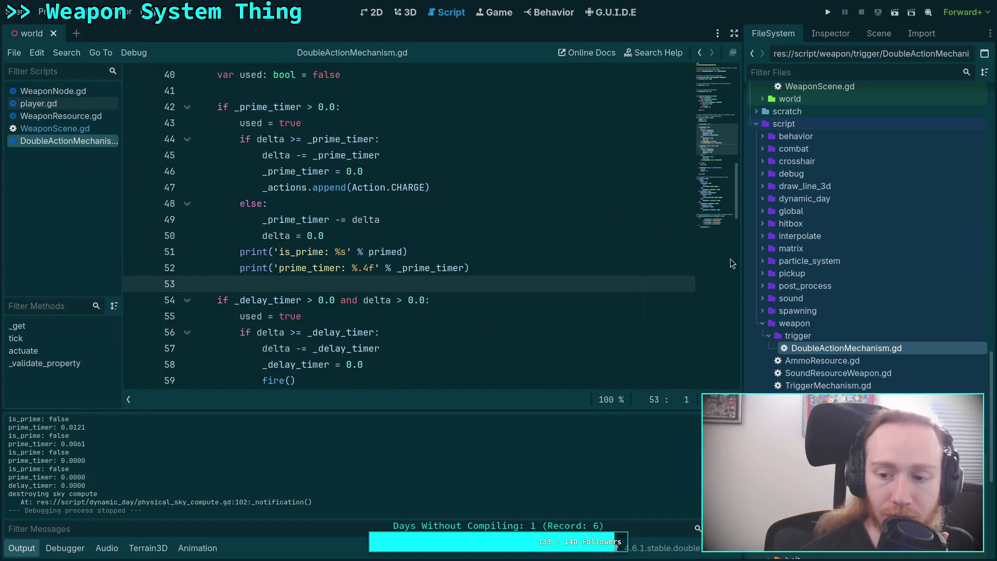
pyautogui.scroll(-5, 852, 332)
pyautogui.scroll(-3, 856, 338)
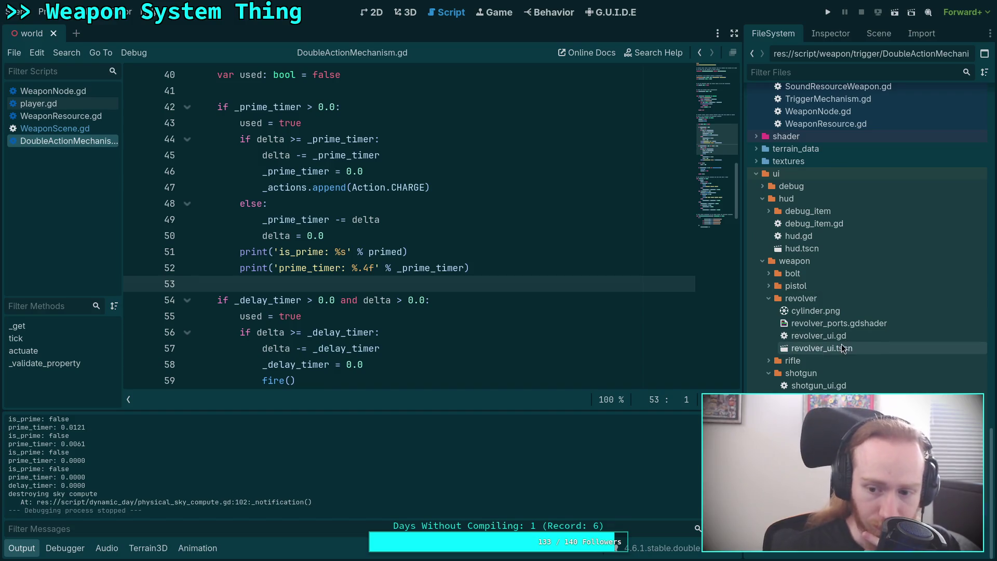
pyautogui.scroll(-10, 835, 358)
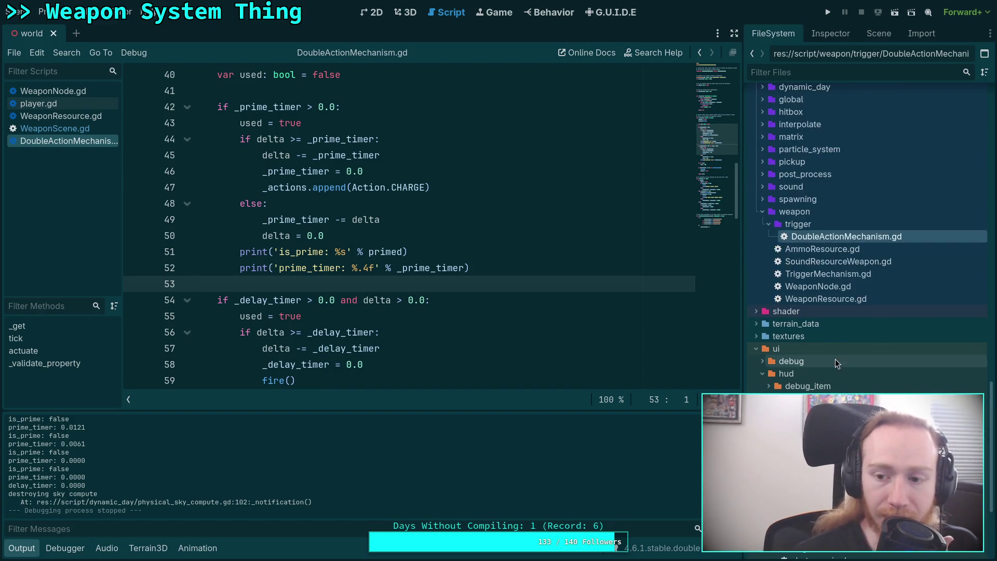
pyautogui.scroll(2, 834, 358)
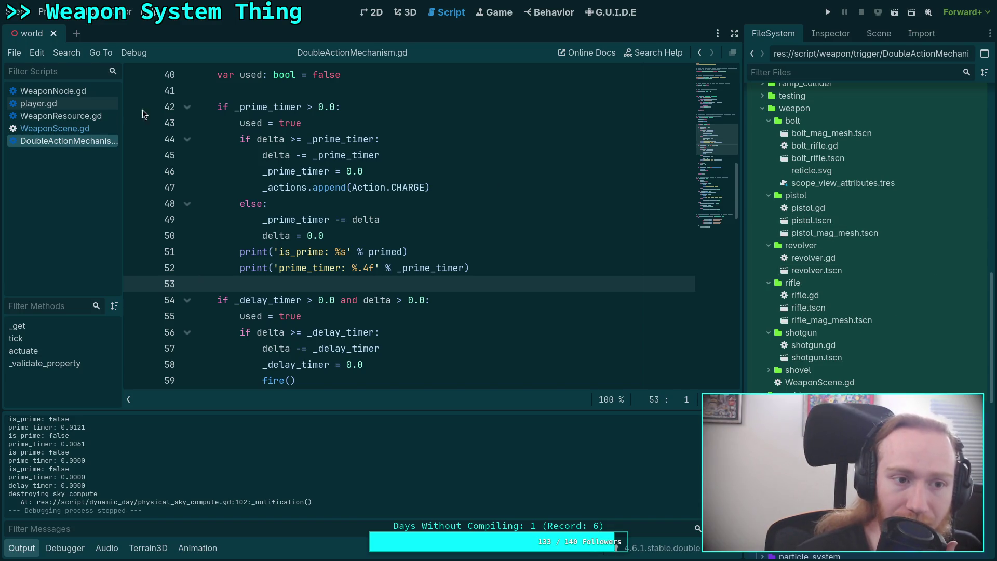
pyautogui.click(38, 103)
pyautogui.scroll(-5, 697, 273)
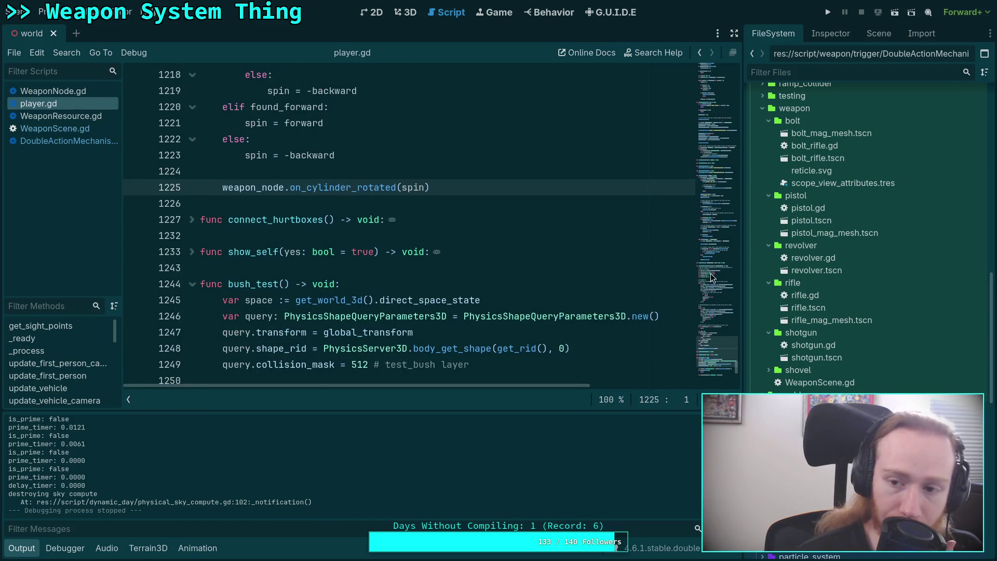
# Step: Fold bush_test, revolver_spin_to_next and pickup_item in player.gd, hiding the Output panel
pyautogui.scroll(3, 415, 265)
pyautogui.scroll(-3, 218, 291)
pyautogui.click(192, 284)
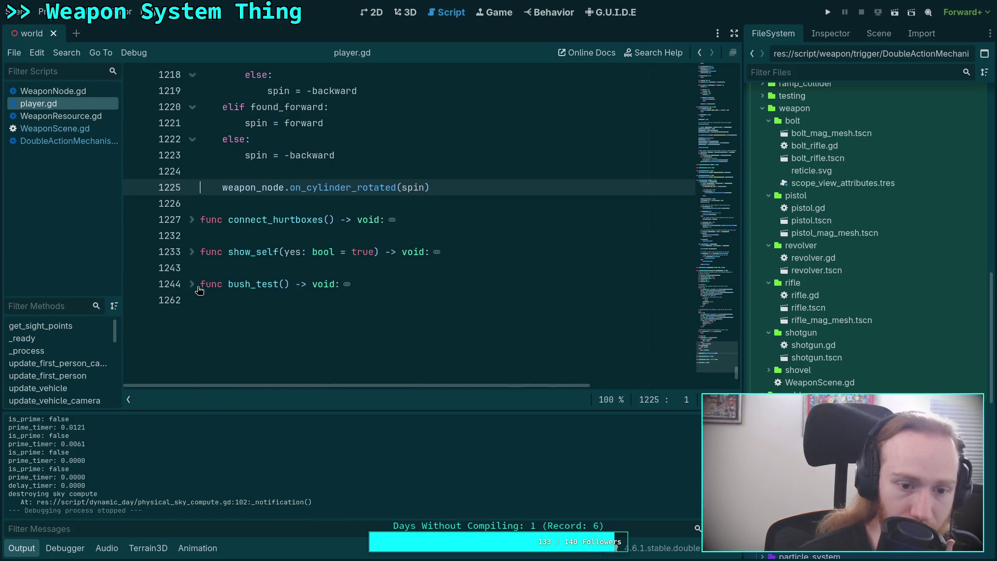
pyautogui.scroll(7, 229, 275)
pyautogui.scroll(10, 218, 278)
pyautogui.hotkey('alt', 'f')
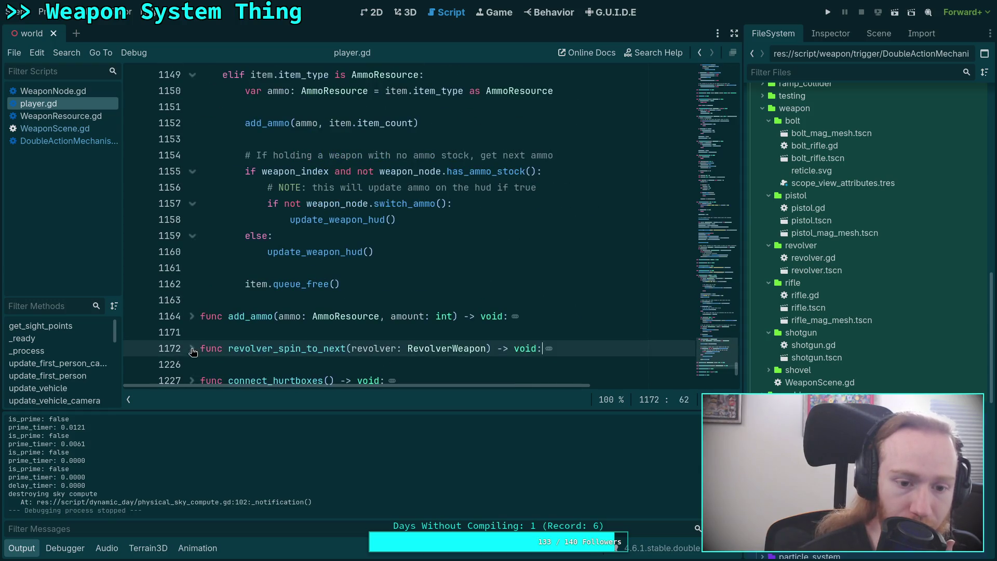
pyautogui.scroll(5, 252, 305)
pyautogui.scroll(1, 251, 305)
pyautogui.hotkey('ctrl', 'j')
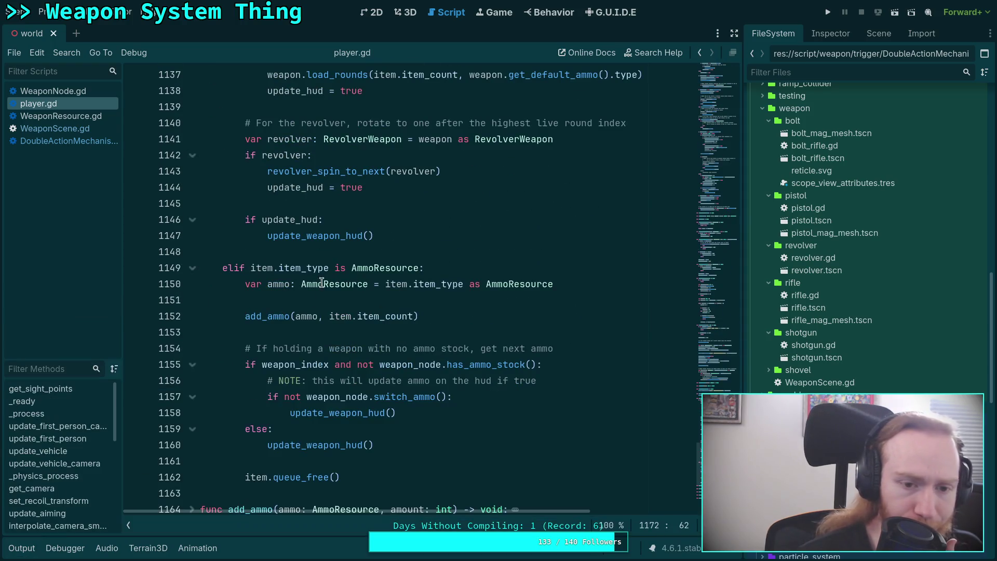
pyautogui.scroll(7, 291, 280)
pyautogui.scroll(5, 300, 270)
pyautogui.click(192, 203)
pyautogui.scroll(7, 242, 251)
pyautogui.scroll(8, 242, 252)
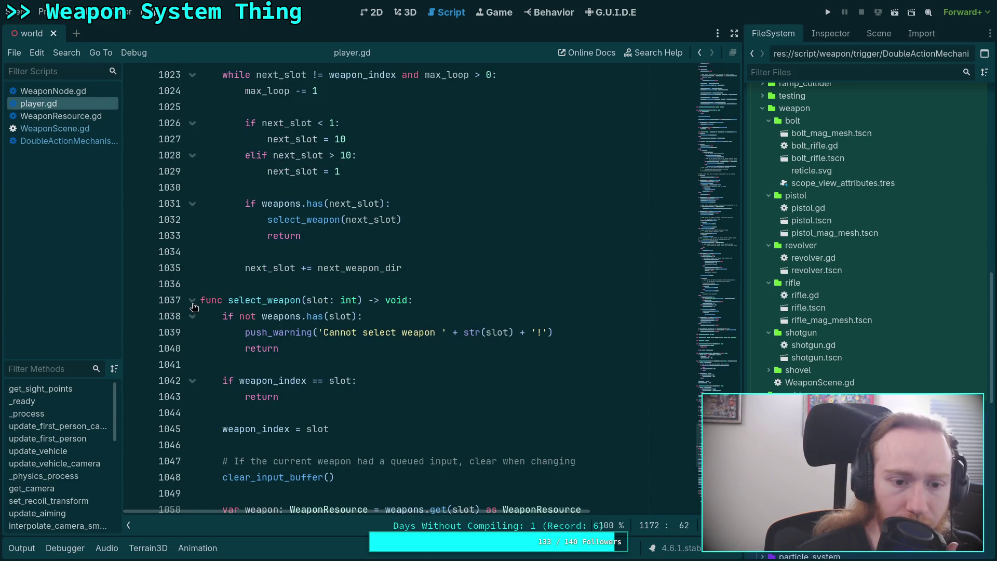
# Step: Fold select_weapon, update_weapon_switch, update_last_input and the input-buffer functions, then go to line 948's else
pyautogui.click(192, 300)
pyautogui.scroll(2, 215, 278)
pyautogui.scroll(6, 208, 263)
pyautogui.click(193, 250)
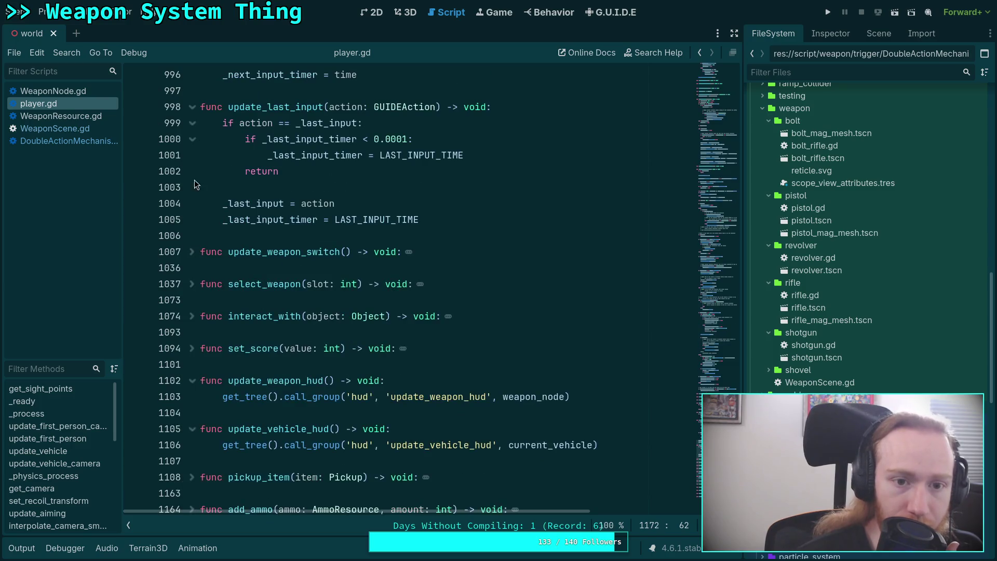
pyautogui.click(193, 108)
pyautogui.scroll(7, 208, 208)
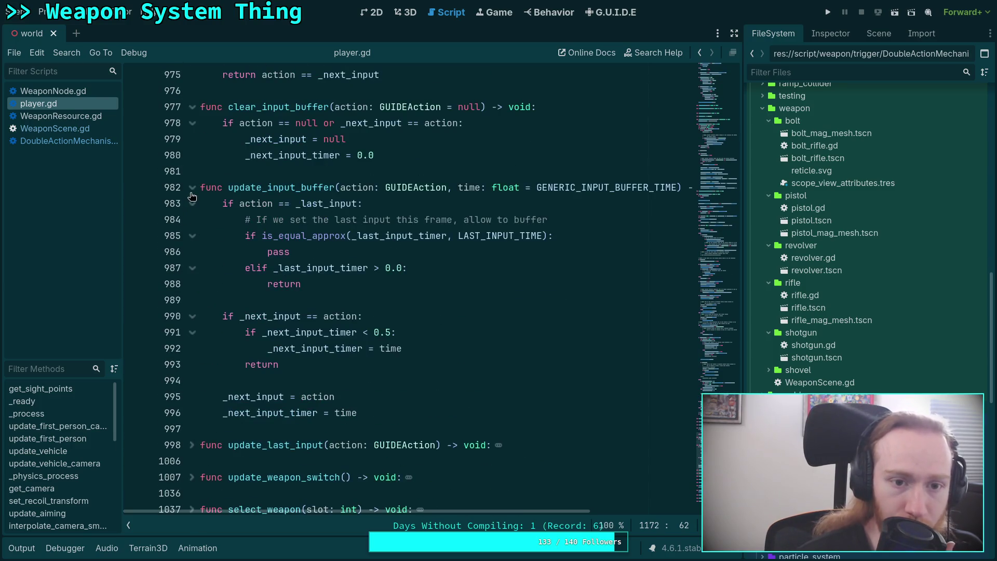
pyautogui.click(192, 187)
pyautogui.click(192, 106)
pyautogui.scroll(6, 208, 234)
pyautogui.click(192, 293)
pyautogui.scroll(5, 234, 274)
pyautogui.scroll(1, 234, 273)
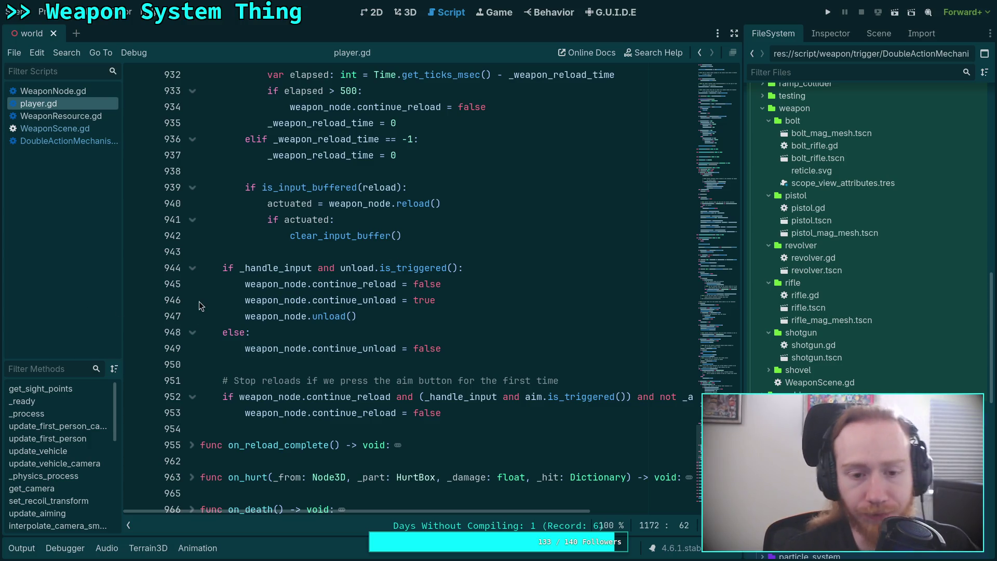
pyautogui.click(377, 333)
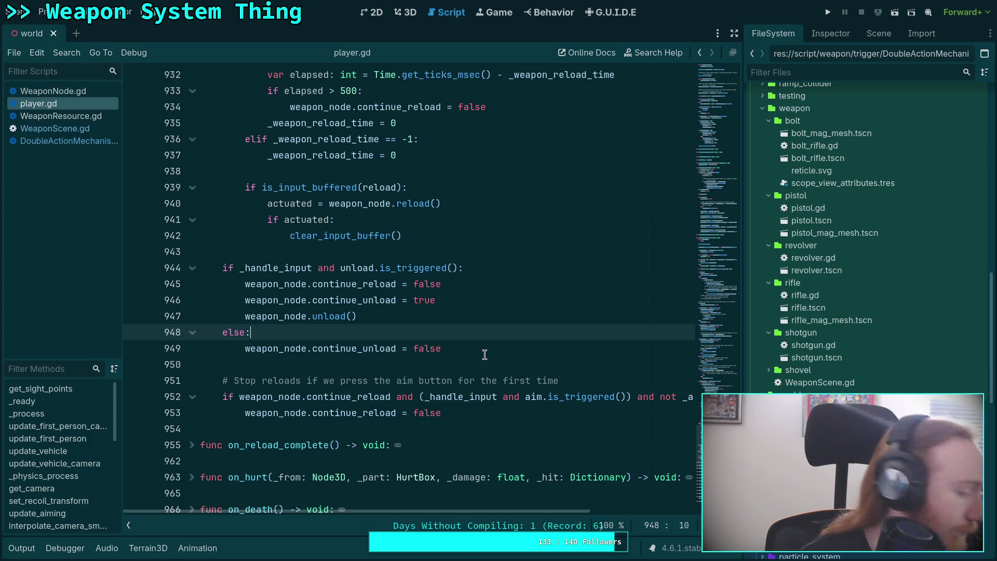
# Step: Look up toggle_alt_mode from player.gd's alt-mode code on line 869 to open its WeaponNode.gd definition
pyautogui.click(459, 360)
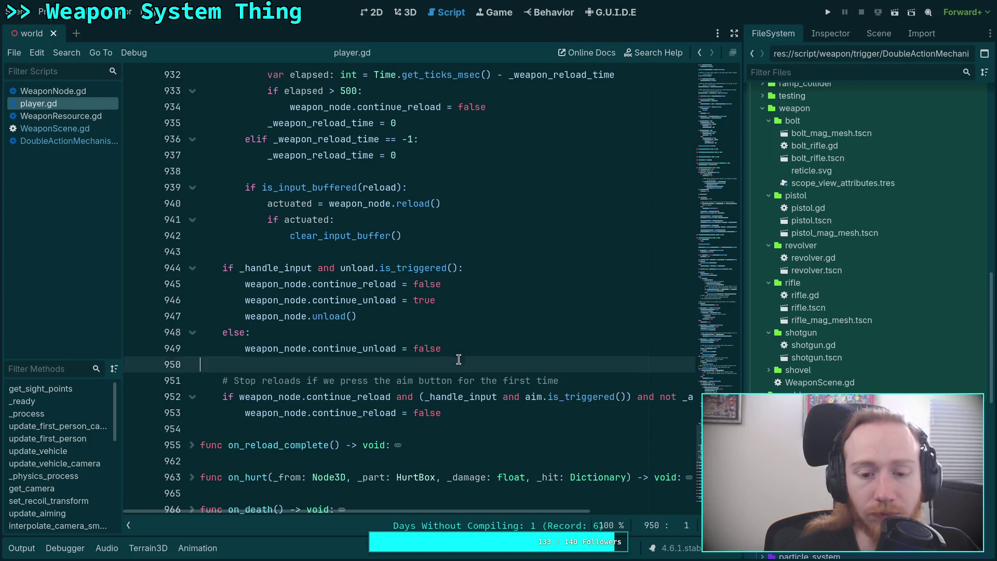
pyautogui.scroll(2, 459, 360)
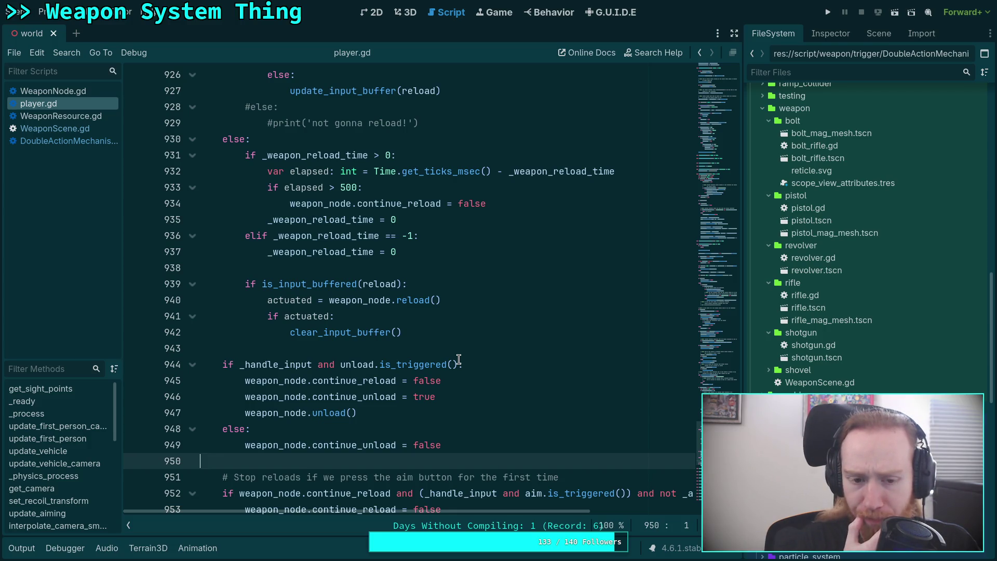
pyautogui.scroll(12, 420, 361)
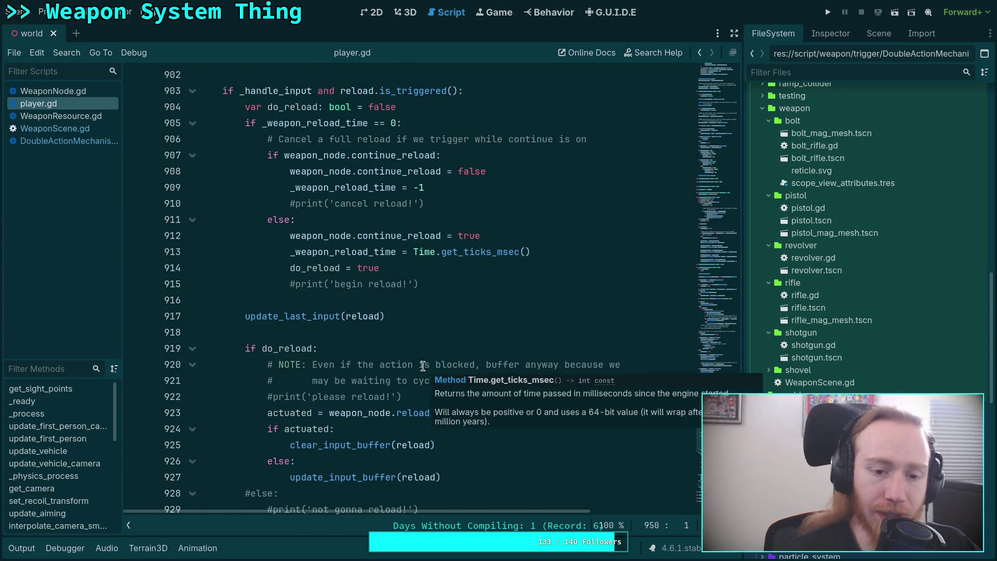
pyautogui.scroll(1, 303, 326)
pyautogui.click(195, 332)
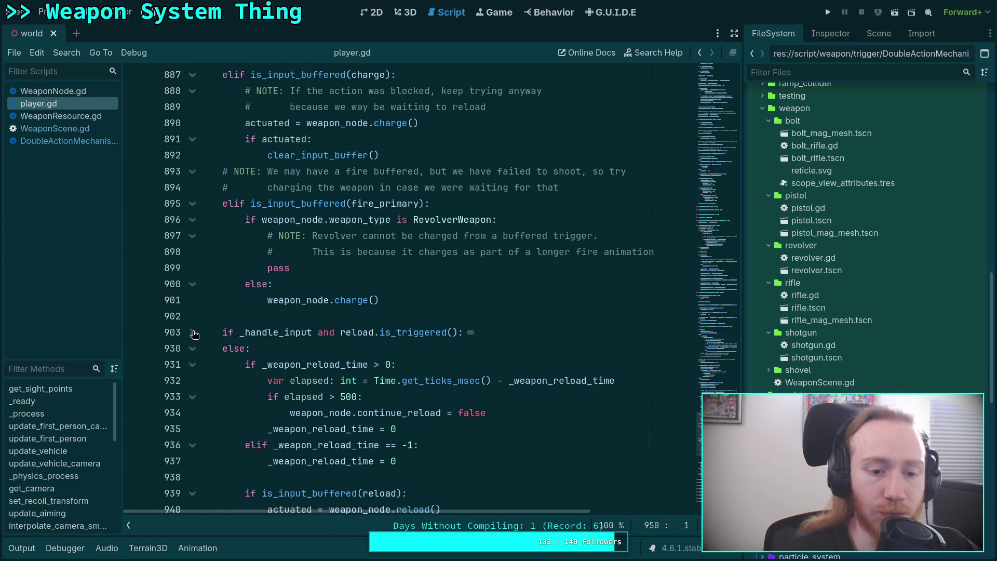
pyautogui.click(195, 332)
pyautogui.scroll(11, 312, 332)
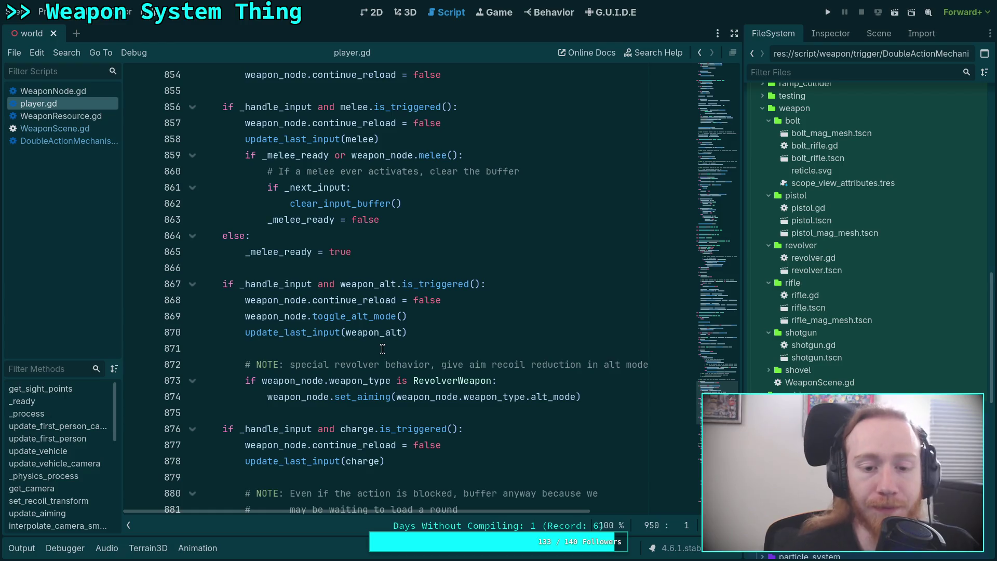
pyautogui.rightClick(366, 316)
pyautogui.click(406, 476)
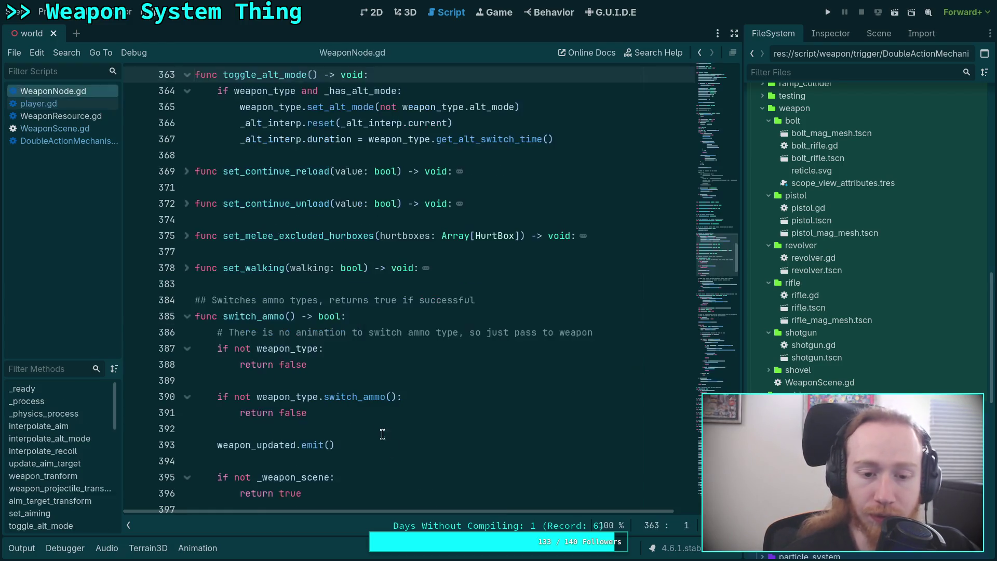
# Step: Look up where set_alt_mode, called on line 365, is defined
pyautogui.scroll(3, 291, 286)
pyautogui.scroll(2, 339, 240)
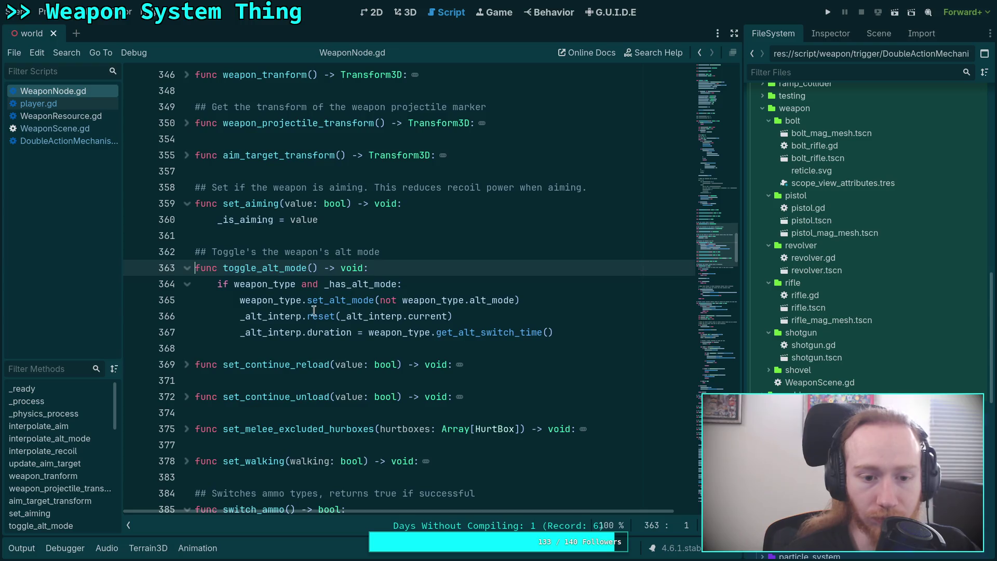
pyautogui.click(293, 300)
pyautogui.doubleClick(292, 300)
pyautogui.doubleClick(333, 301)
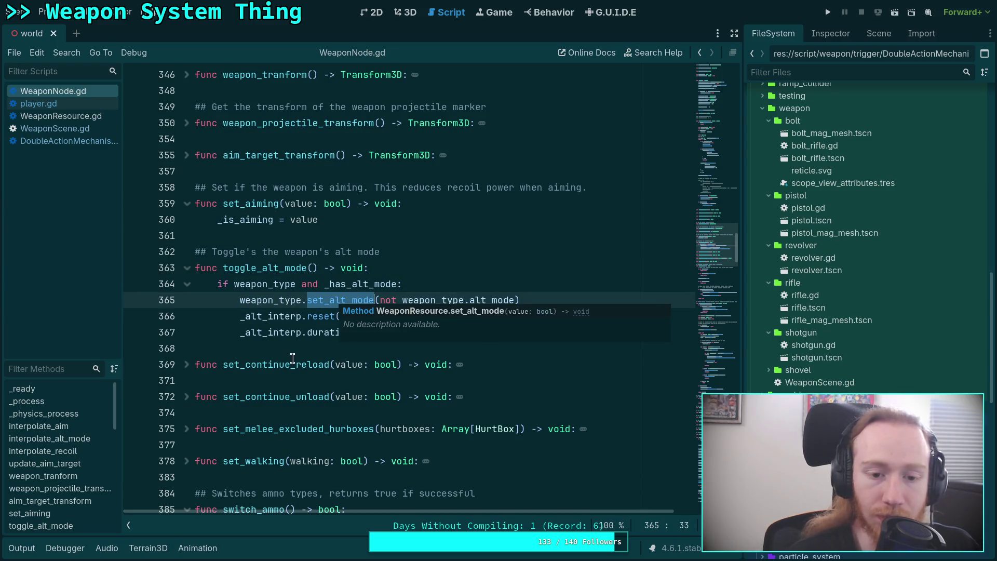
pyautogui.rightClick(345, 304)
pyautogui.click(397, 516)
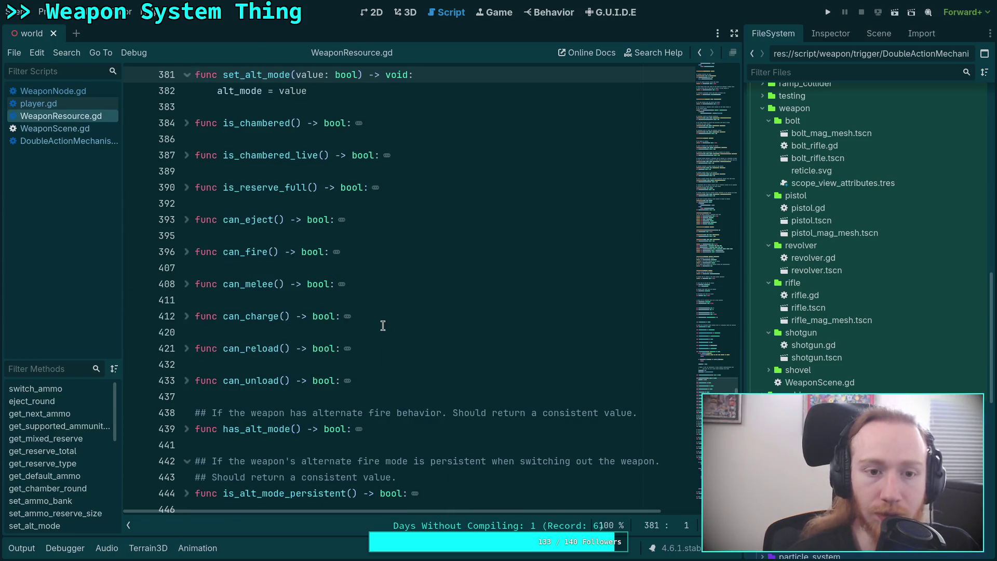
# Step: Fold the switch_ammo function in WeaponNode.gd, then return to player.gd
pyautogui.click(71, 96)
pyautogui.scroll(-5, 308, 264)
pyautogui.scroll(-11, 308, 264)
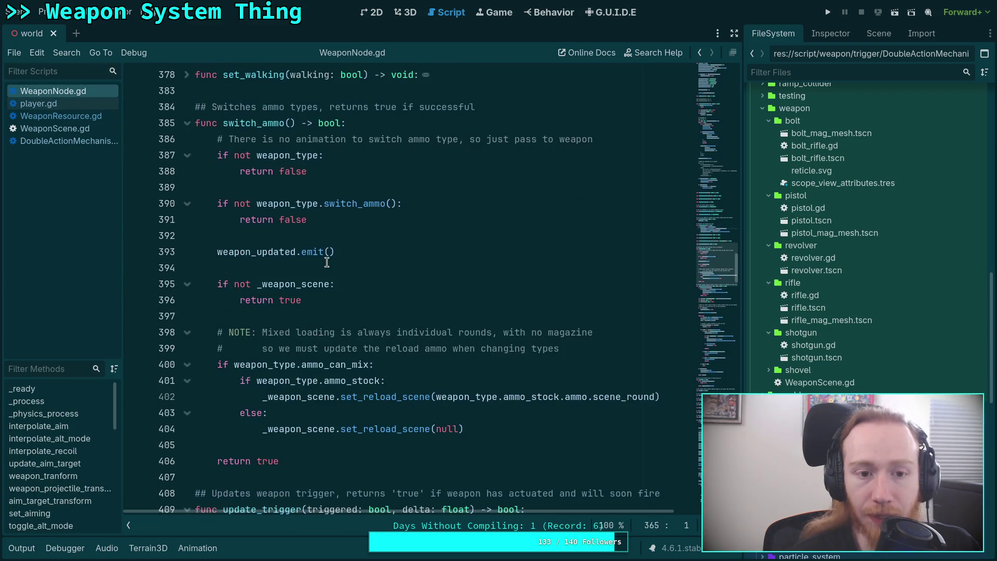
pyautogui.scroll(5, 189, 142)
pyautogui.click(187, 123)
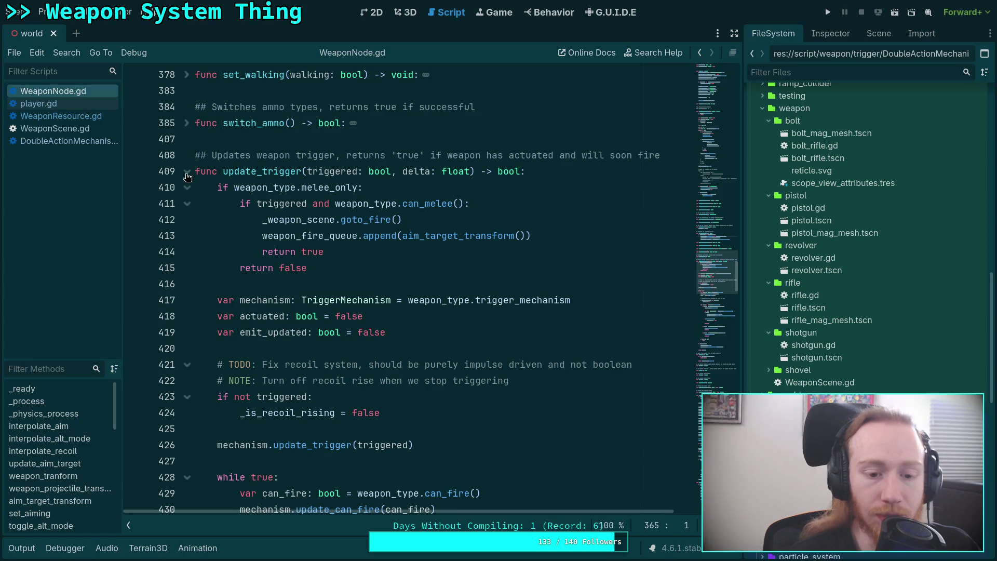
pyautogui.click(38, 104)
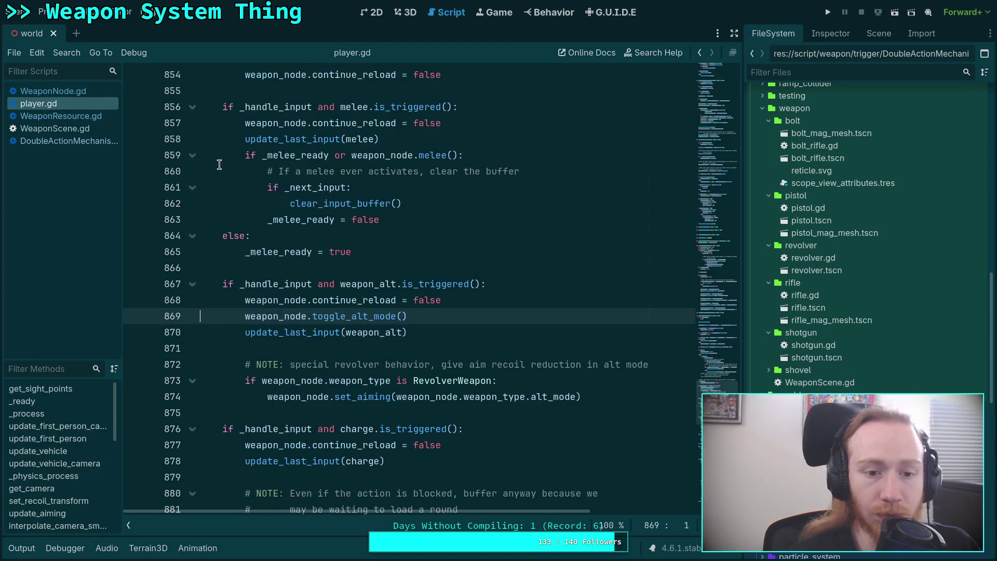
# Step: Jump from the update_trigger call on player.gd line 831 to its WeaponNode.gd definition
pyautogui.scroll(7, 335, 261)
pyautogui.scroll(1, 335, 260)
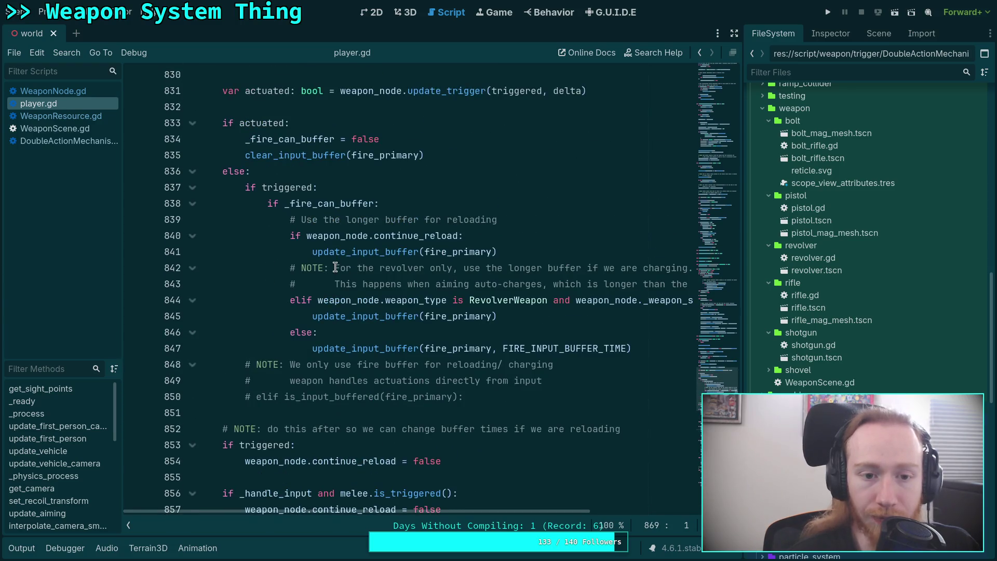
pyautogui.scroll(2, 346, 250)
pyautogui.click(438, 187)
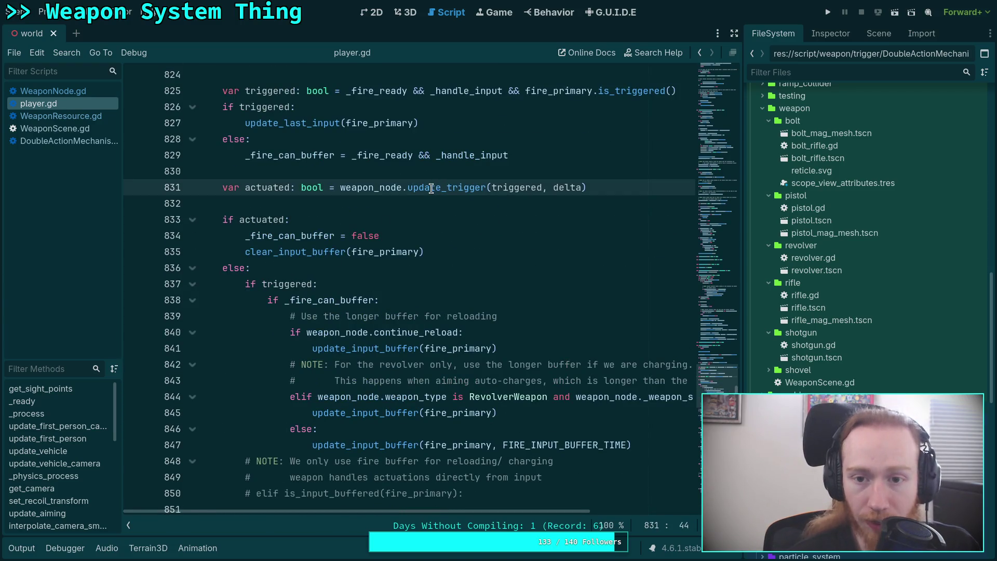
pyautogui.hotkey('alt', 'Left')
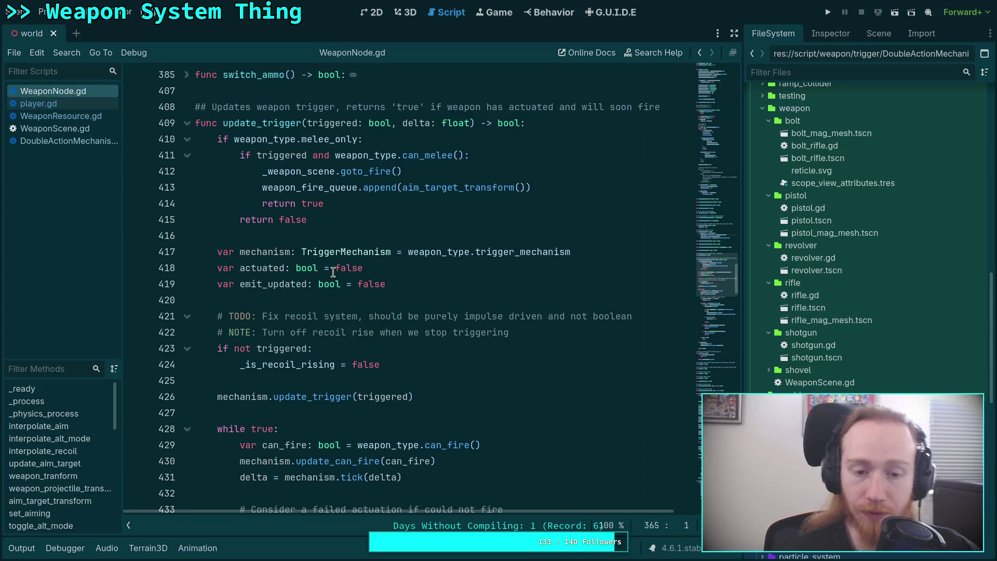
# Step: Look up the definition of can_fire, called on line 429 of update_trigger
pyautogui.scroll(-1, 333, 272)
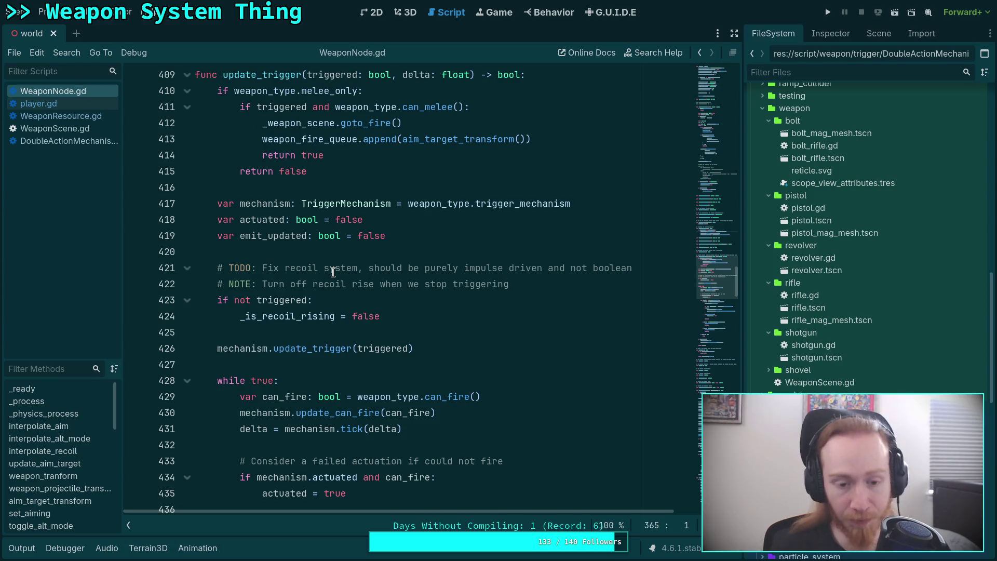
pyautogui.scroll(-1, 333, 272)
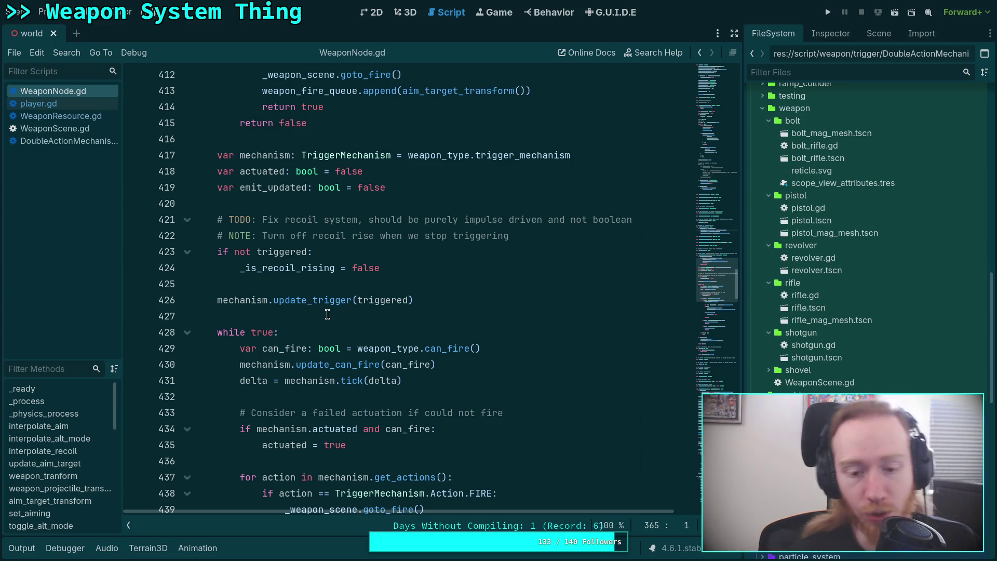
pyautogui.scroll(-2, 359, 265)
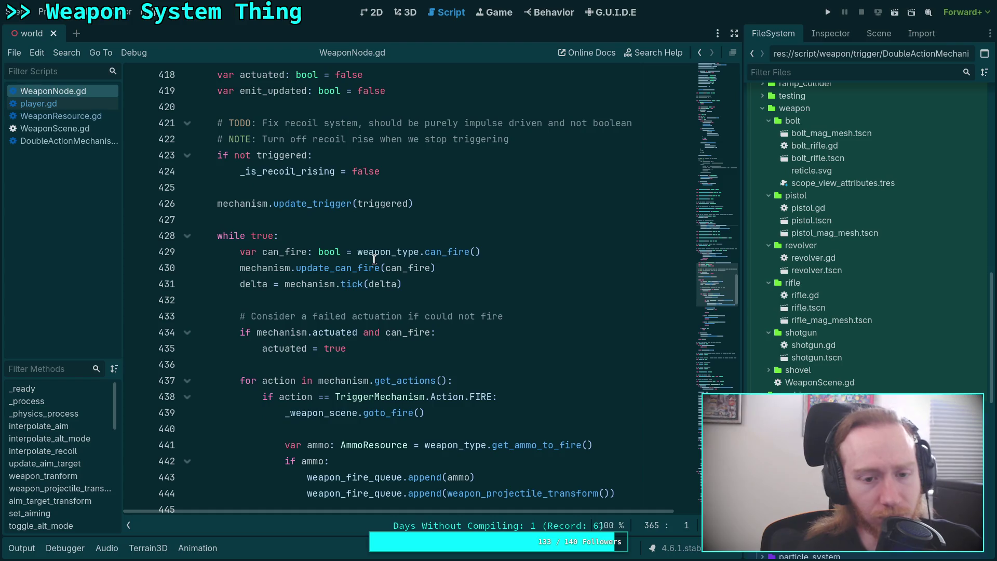
pyautogui.click(385, 304)
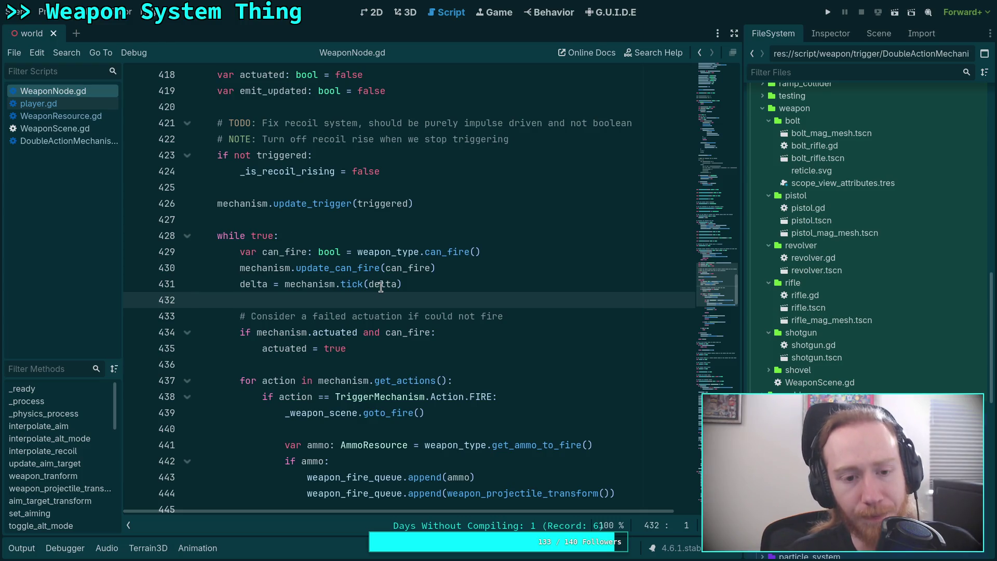
pyautogui.moveTo(380, 287)
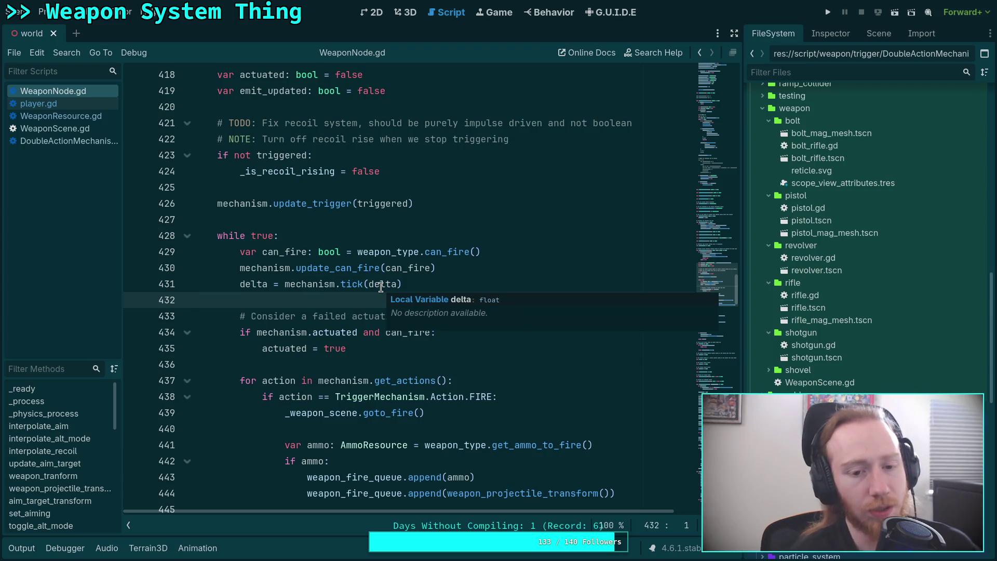
pyautogui.click(439, 253)
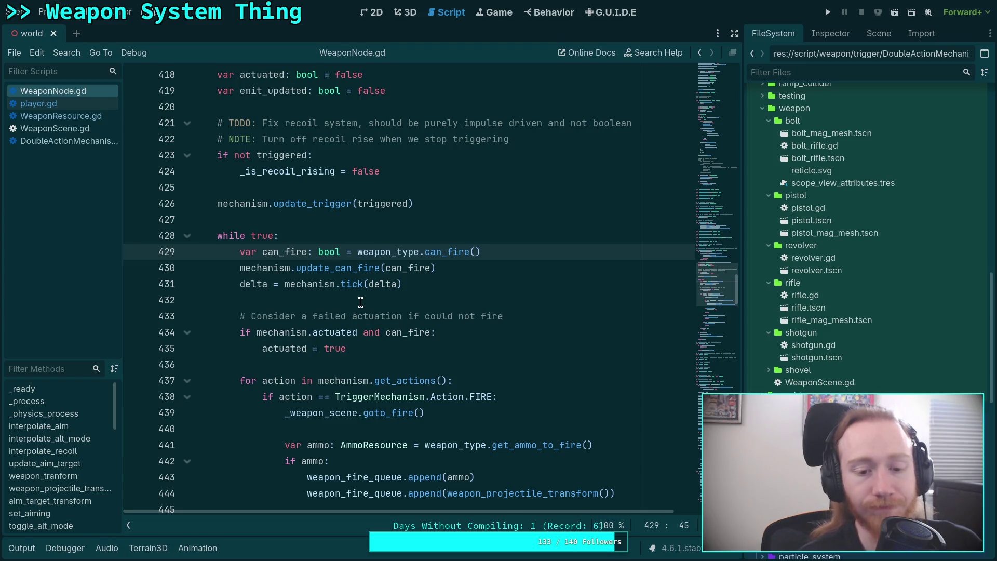
pyautogui.rightClick(446, 249)
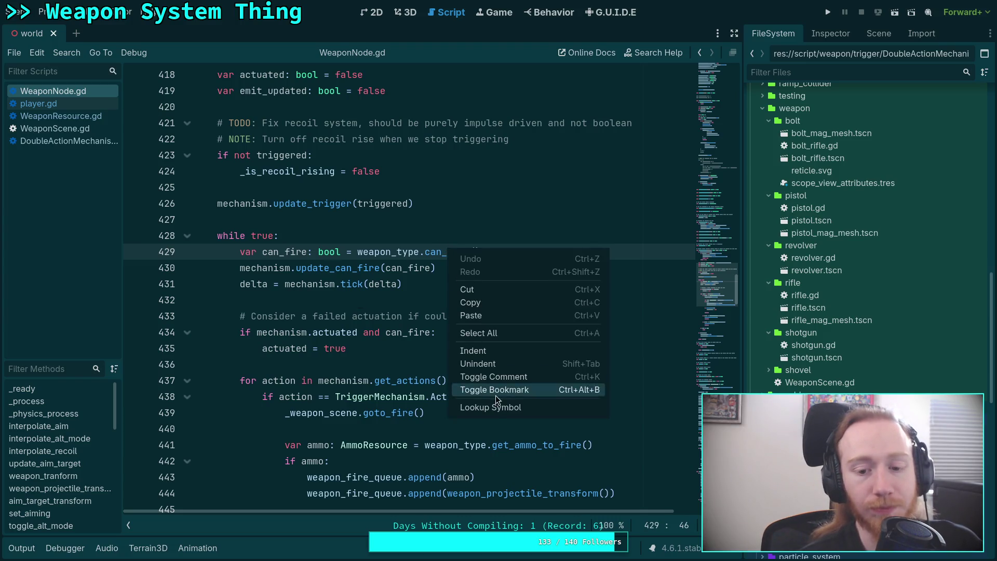
pyautogui.click(495, 406)
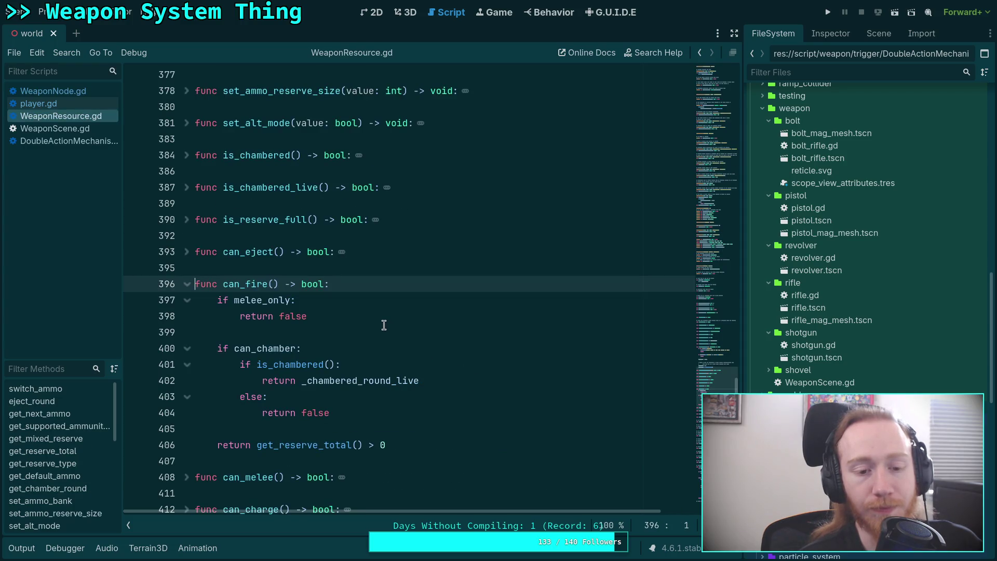
# Step: Fold the can_fire function, return to WeaponNode.gd and highlight can_fire's occurrences
pyautogui.scroll(-2, 383, 324)
pyautogui.click(186, 187)
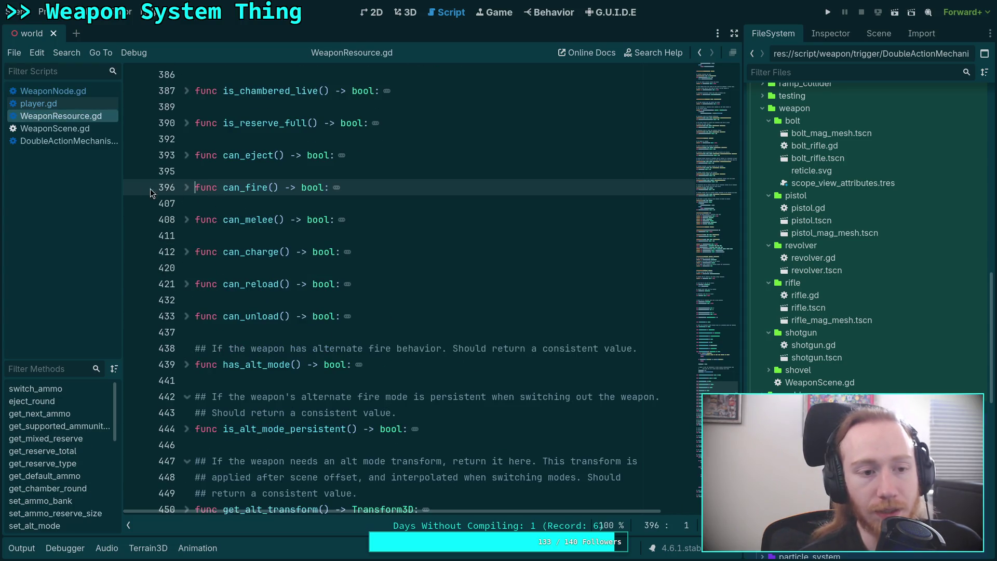
pyautogui.scroll(-3, 783, 362)
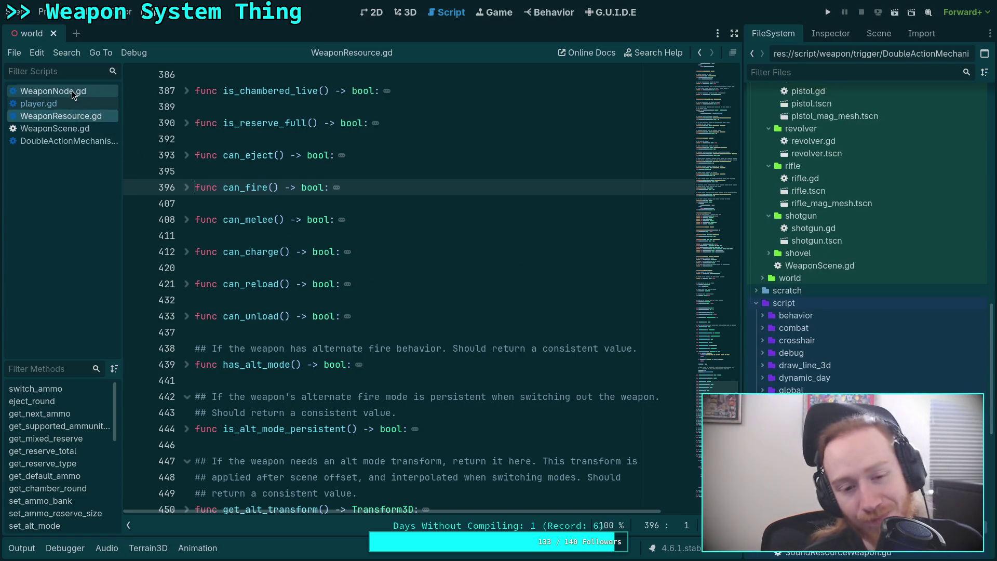
pyautogui.click(54, 94)
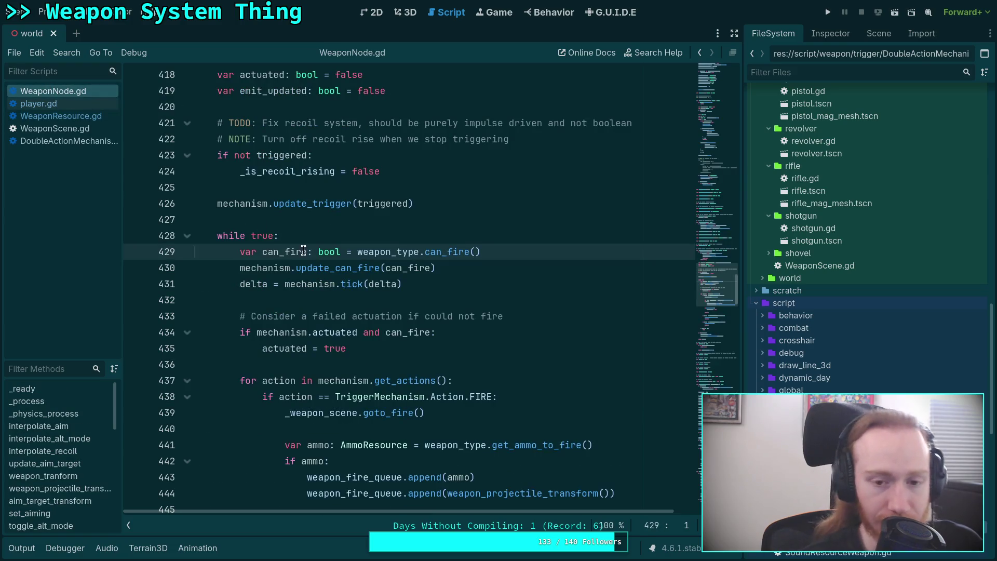
pyautogui.doubleClick(438, 251)
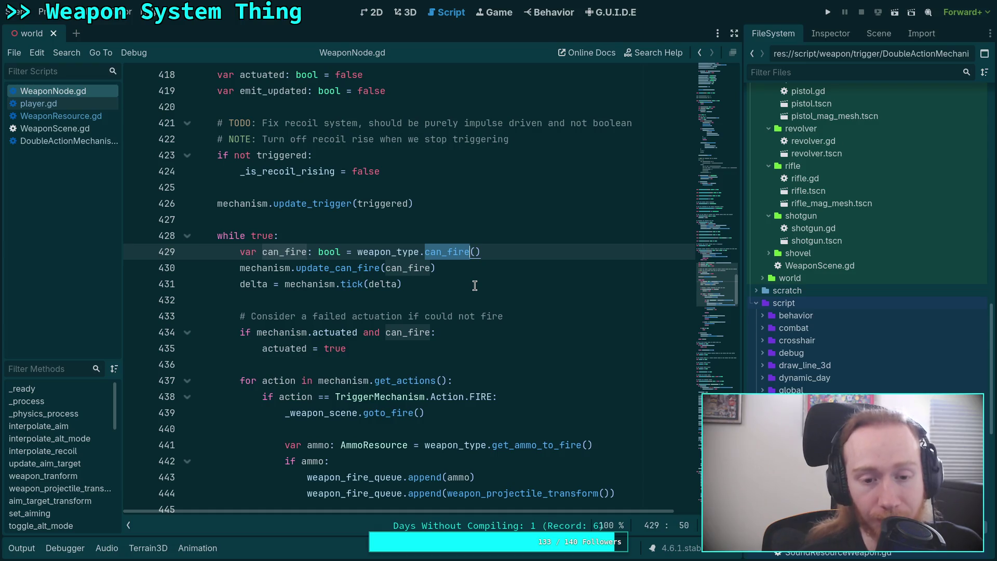
# Step: Look up on_weapon_charged from the CHARGE branch to open its definition
pyautogui.scroll(-2, 475, 285)
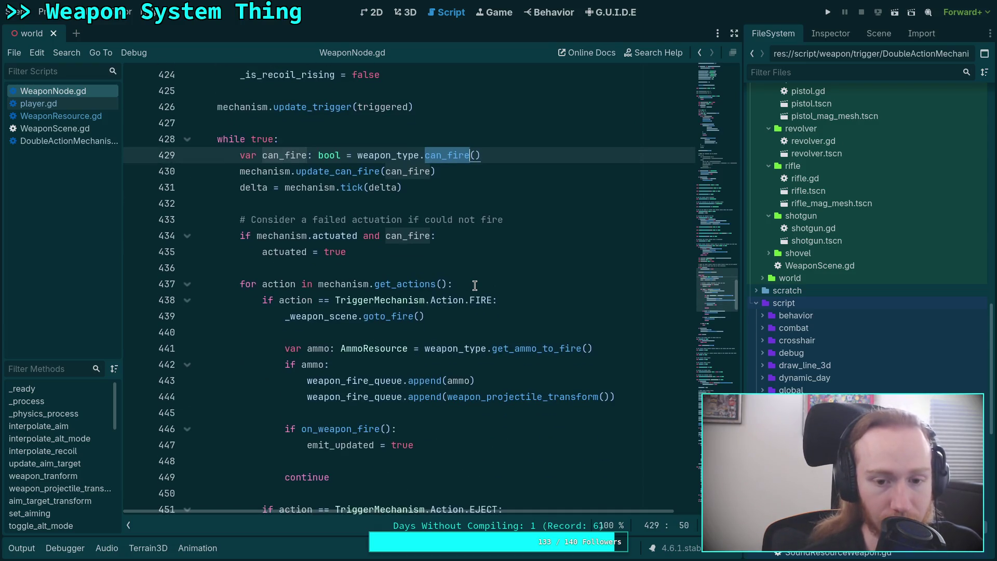
pyautogui.scroll(-2, 475, 285)
pyautogui.scroll(-3, 474, 286)
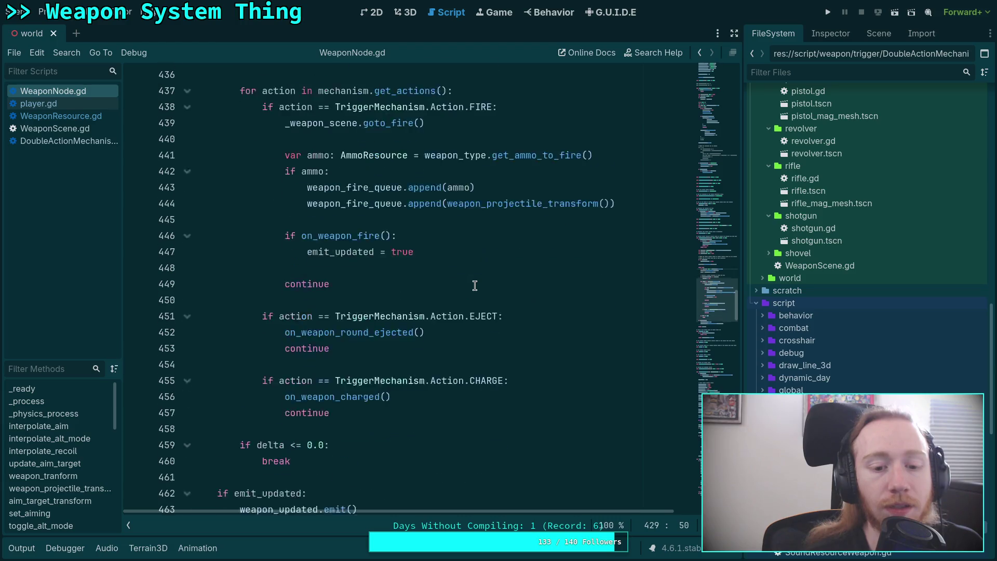
pyautogui.rightClick(338, 352)
pyautogui.click(378, 510)
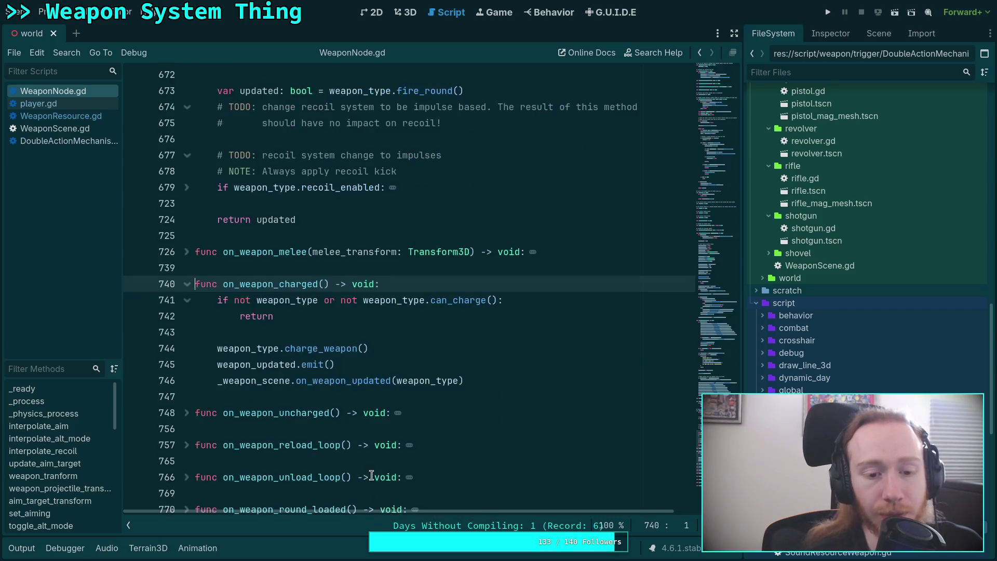
# Step: Inspect the charge_weapon call on line 744, then move back up to update_trigger
pyautogui.doubleClick(317, 349)
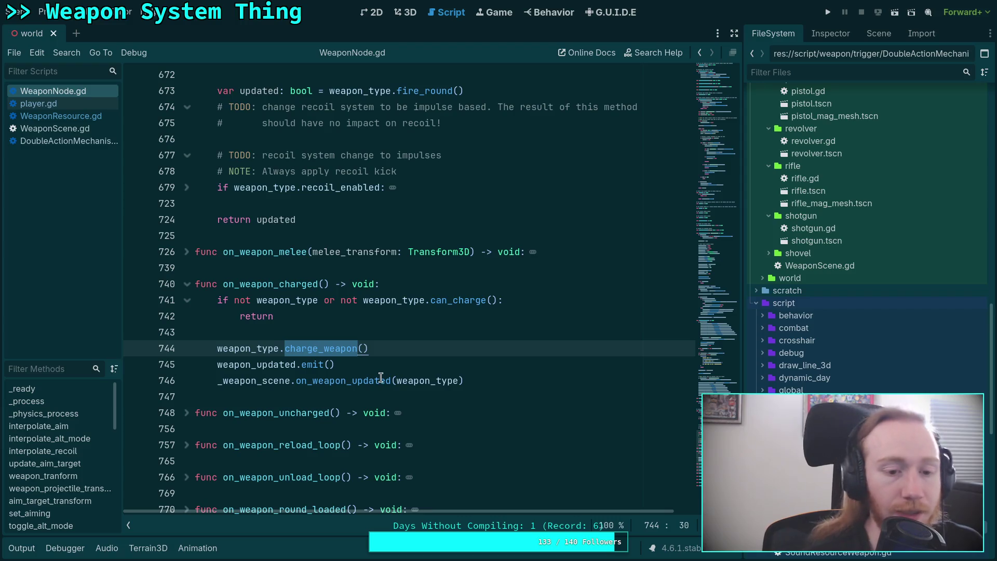
pyautogui.moveTo(380, 380)
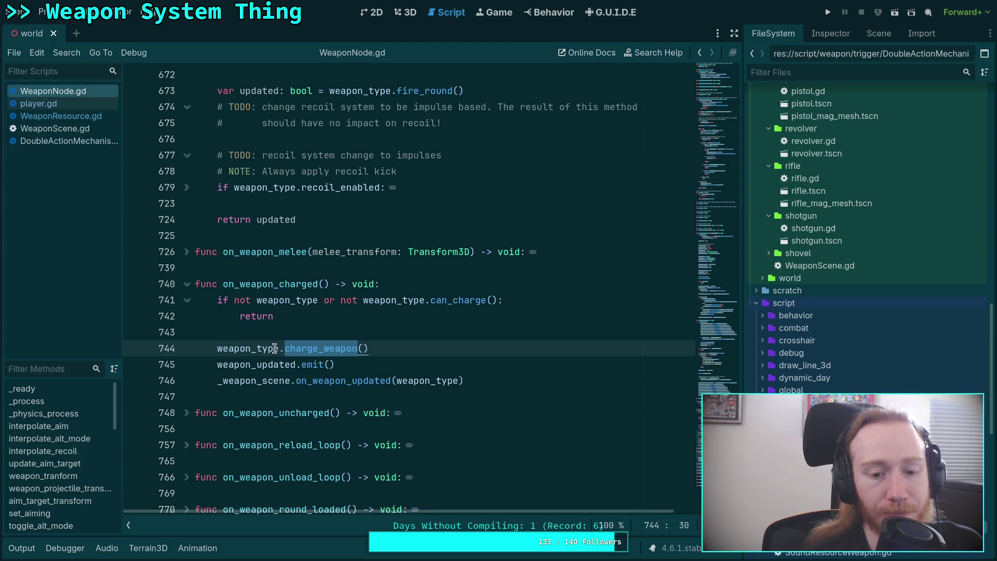
pyautogui.moveTo(278, 295)
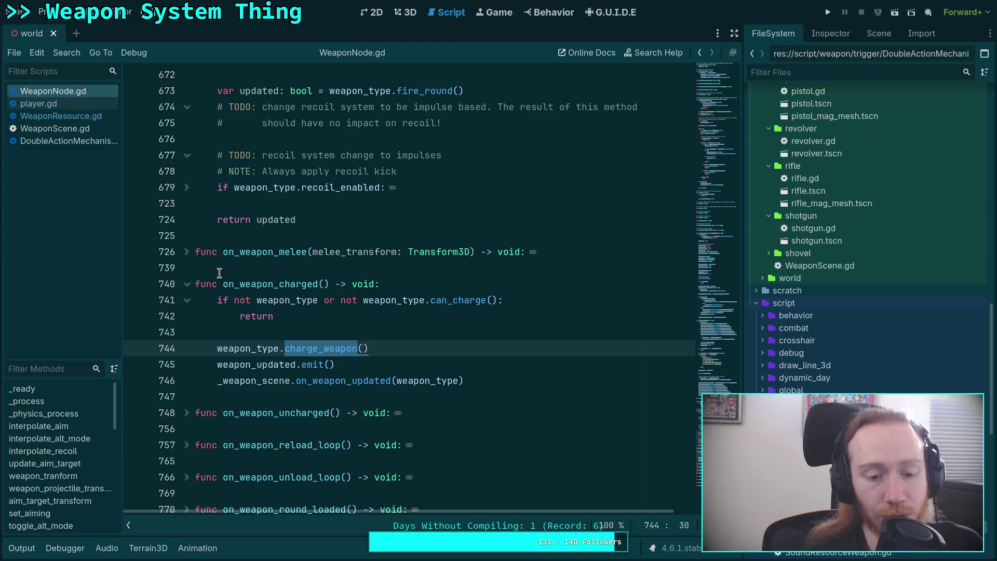
pyautogui.scroll(3, 579, 353)
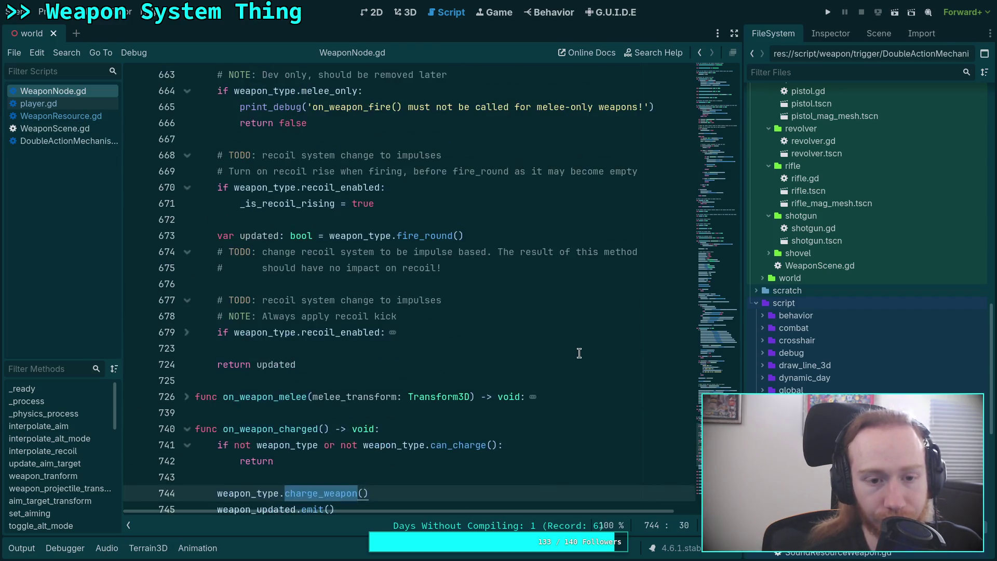
pyautogui.scroll(5, 579, 353)
pyautogui.click(708, 229)
pyautogui.moveTo(709, 228)
pyautogui.mouseDown()
pyautogui.moveTo(721, 175)
pyautogui.moveTo(709, 275)
pyautogui.moveTo(709, 262)
pyautogui.mouseUp()
pyautogui.scroll(-15, 598, 279)
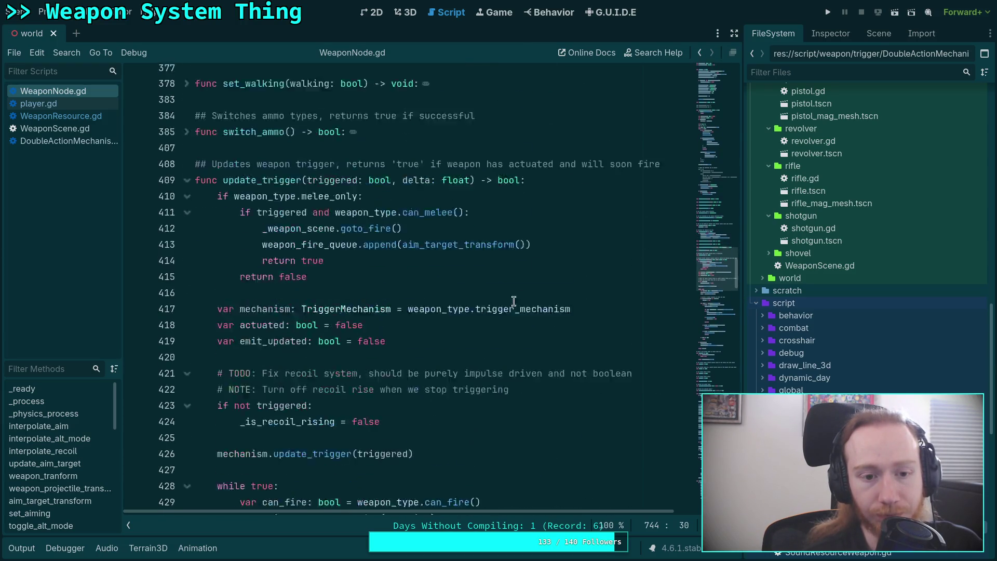
pyautogui.scroll(-2, 715, 309)
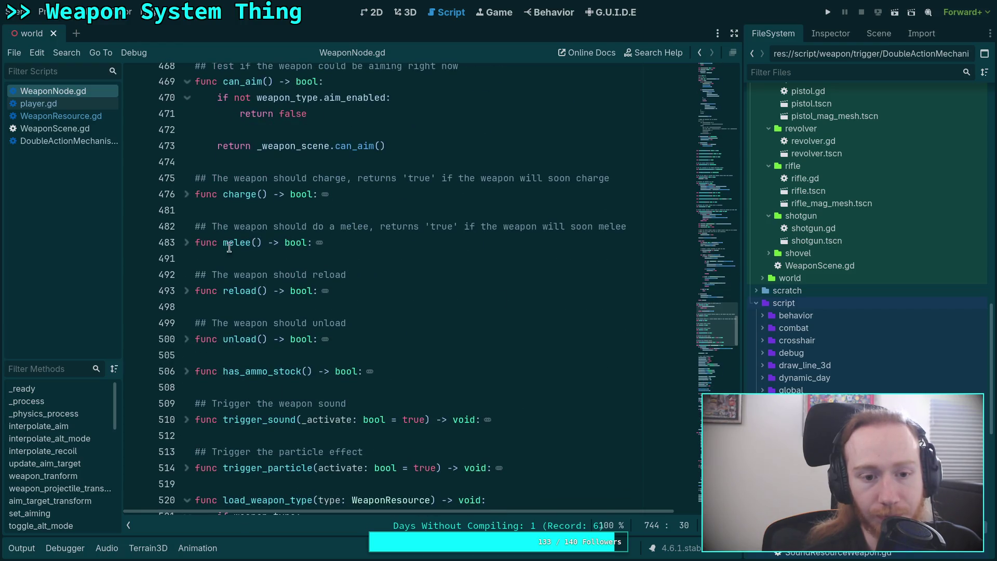
pyautogui.click(190, 197)
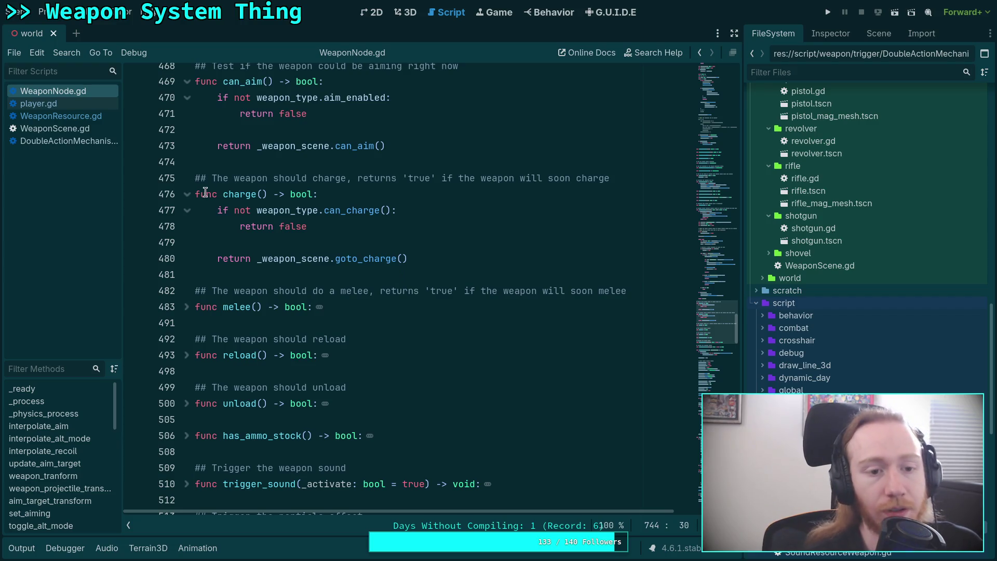
pyautogui.click(187, 195)
pyautogui.scroll(-6, 555, 319)
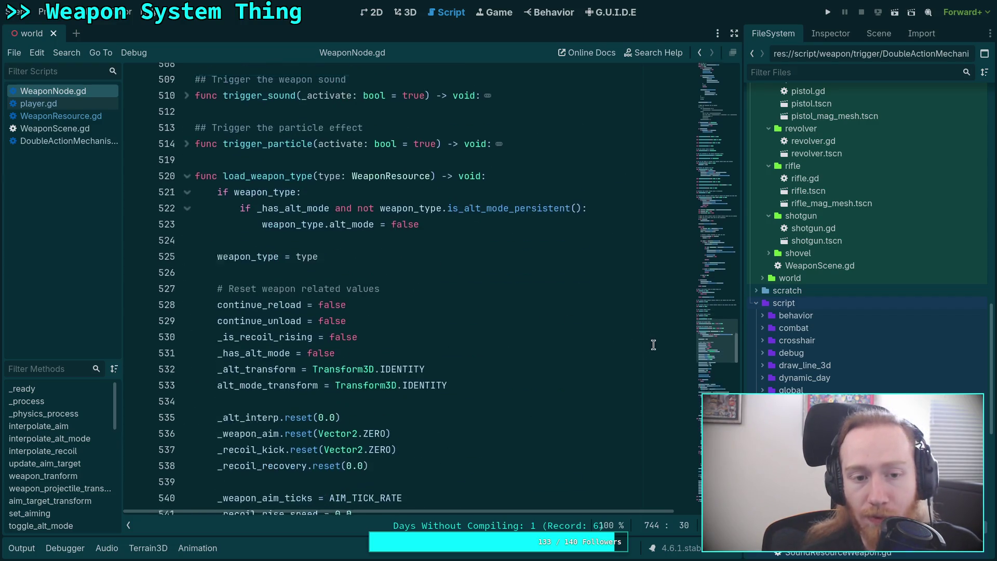
pyautogui.moveTo(730, 344)
pyautogui.mouseDown()
pyautogui.moveTo(720, 365)
pyautogui.moveTo(719, 337)
pyautogui.moveTo(710, 361)
pyautogui.mouseUp()
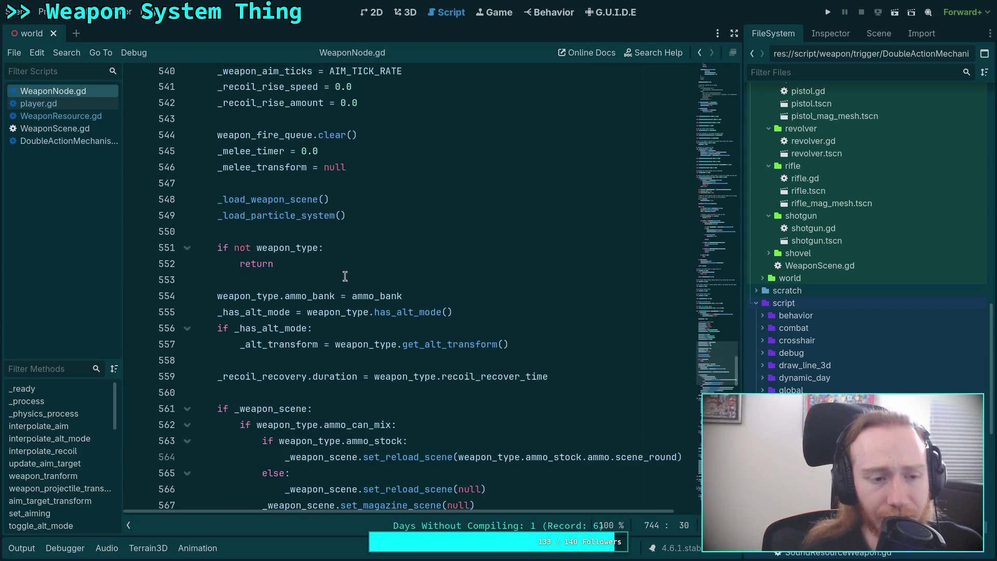
pyautogui.scroll(8, 317, 257)
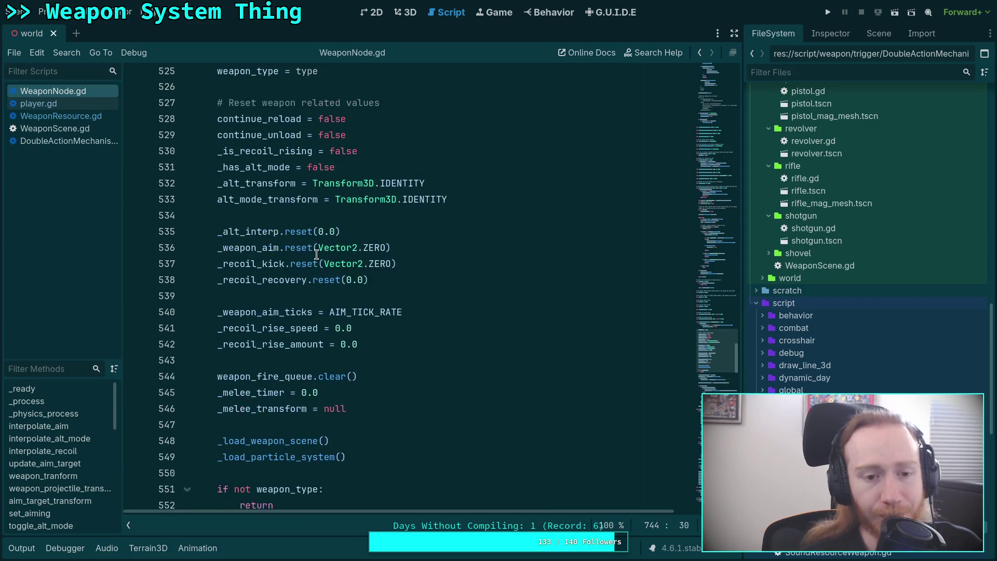
pyautogui.scroll(3, 317, 255)
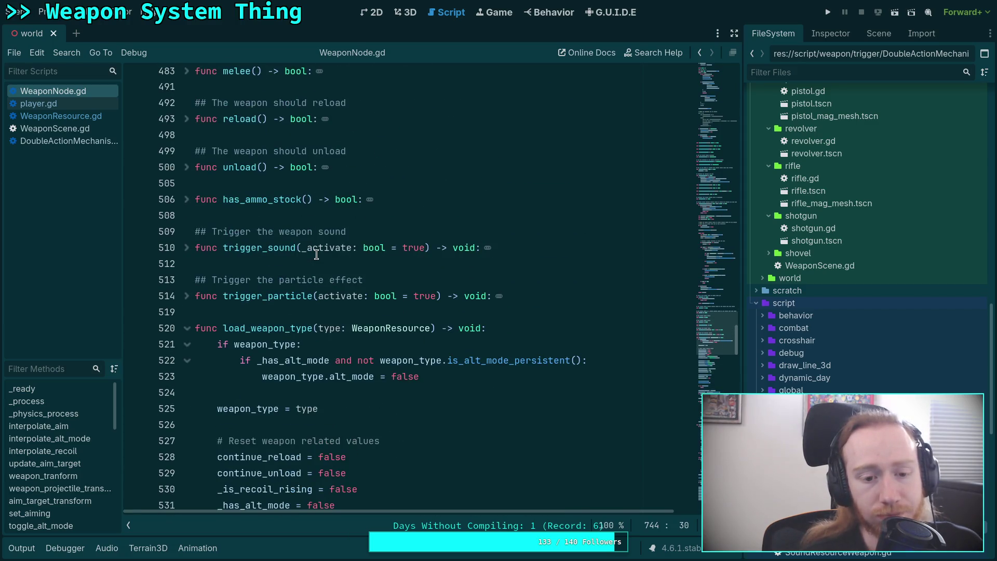
pyautogui.scroll(-18, 316, 255)
pyautogui.scroll(-17, 316, 255)
pyautogui.scroll(-20, 317, 255)
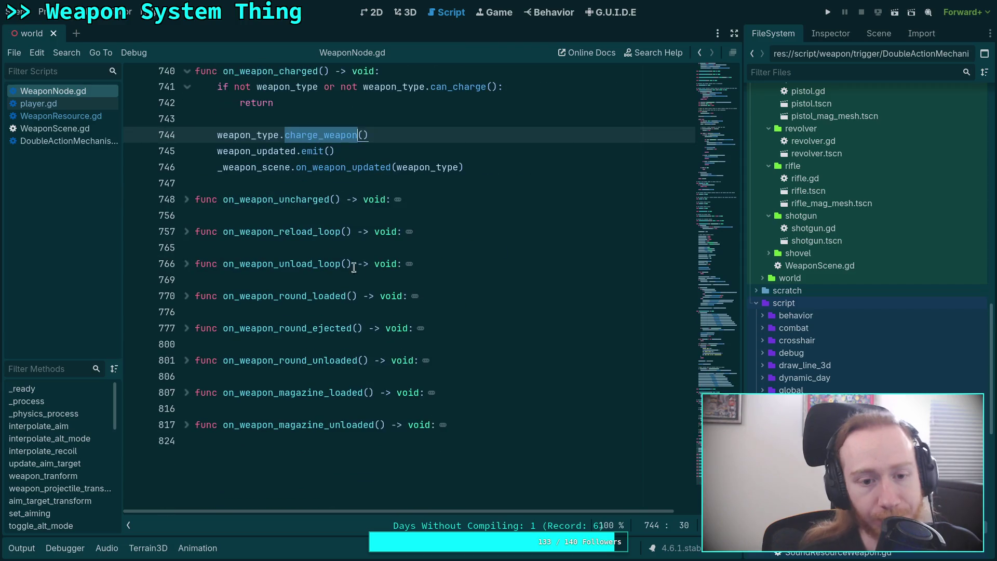
pyautogui.click(722, 328)
pyautogui.moveTo(722, 328)
pyautogui.mouseDown()
pyautogui.moveTo(718, 344)
pyautogui.moveTo(711, 321)
pyautogui.mouseUp()
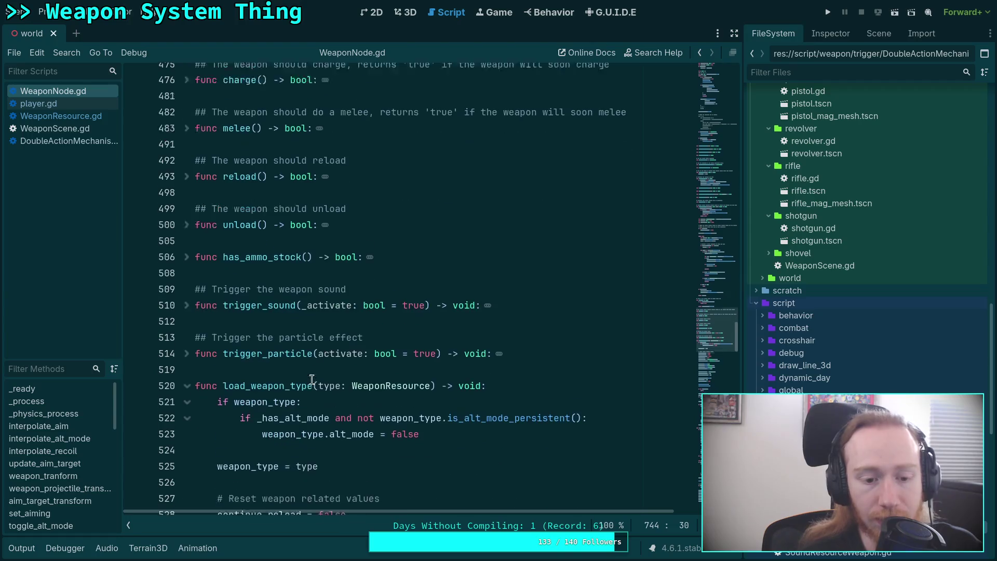
pyautogui.scroll(-1, 312, 380)
pyautogui.scroll(9, 333, 358)
pyautogui.scroll(10, 339, 347)
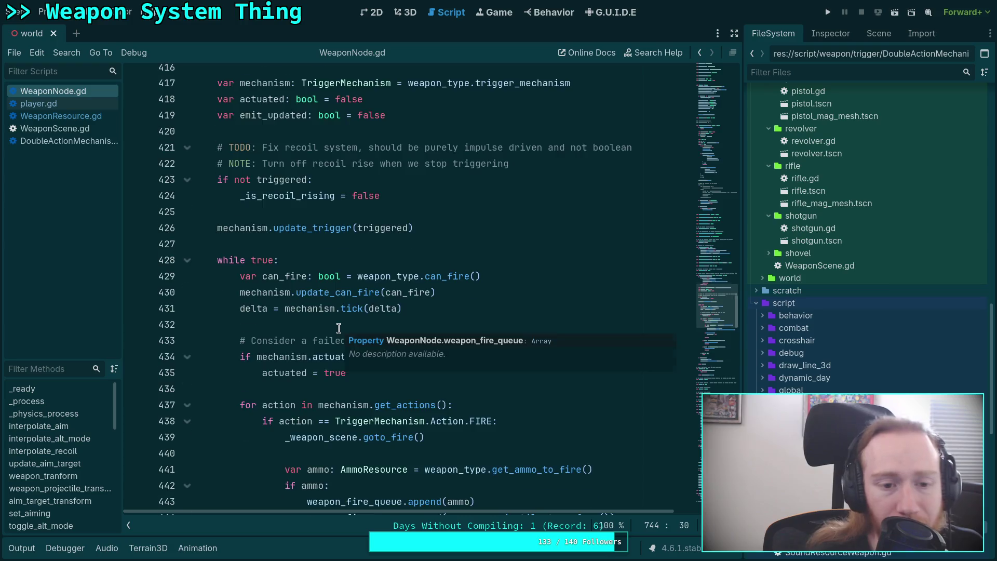
pyautogui.scroll(4, 338, 328)
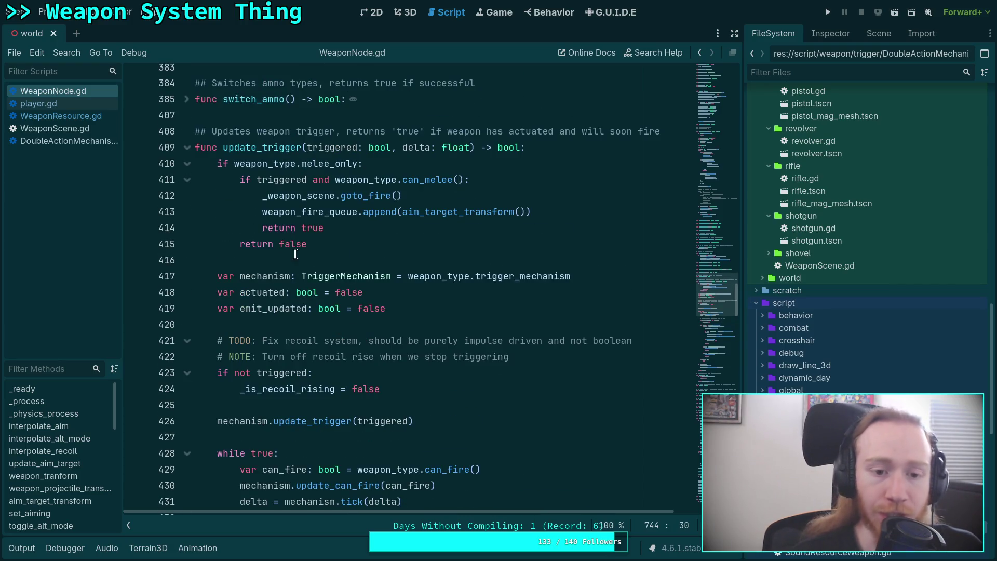
# Step: Check lines 416–428 of update_trigger, then switch to DoubleActionMechanism.gd's tick function
pyautogui.click(280, 264)
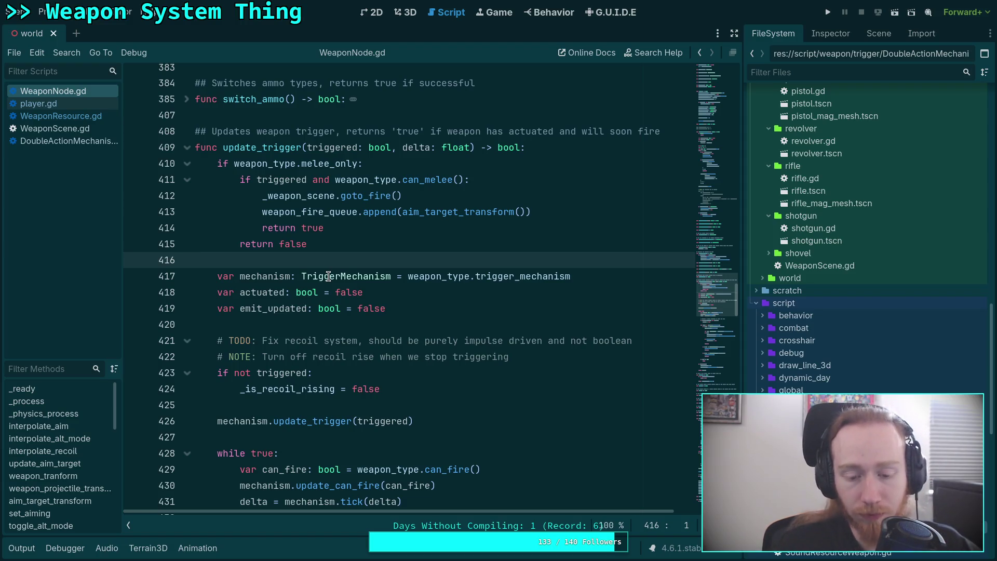
pyautogui.scroll(-3, 519, 358)
pyautogui.scroll(1, 409, 355)
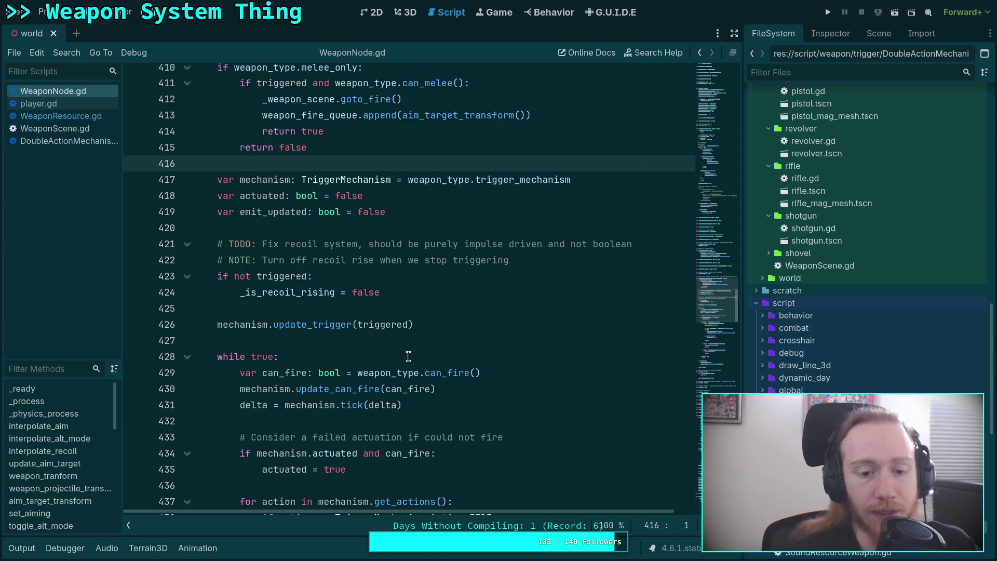
pyautogui.click(516, 365)
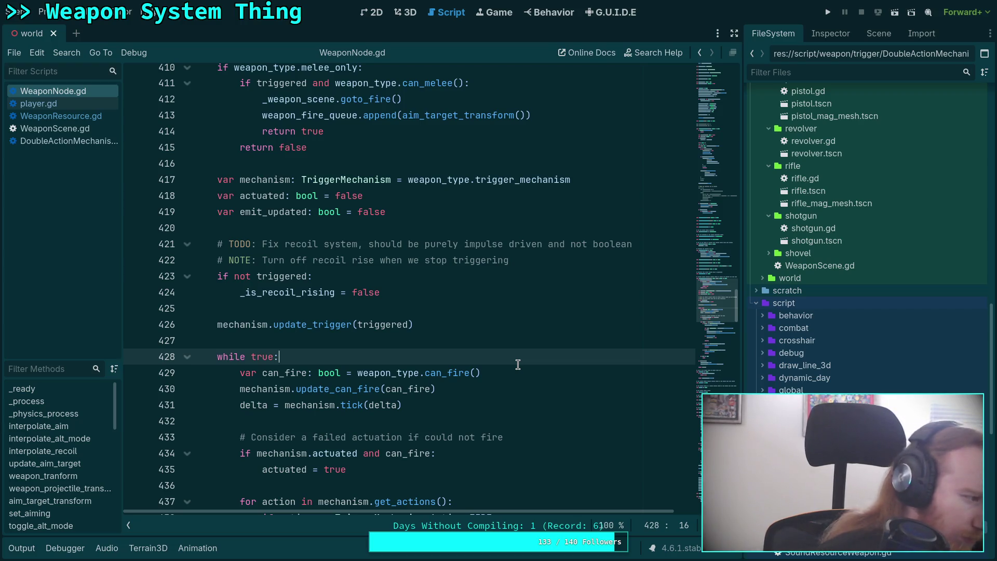
pyautogui.click(87, 146)
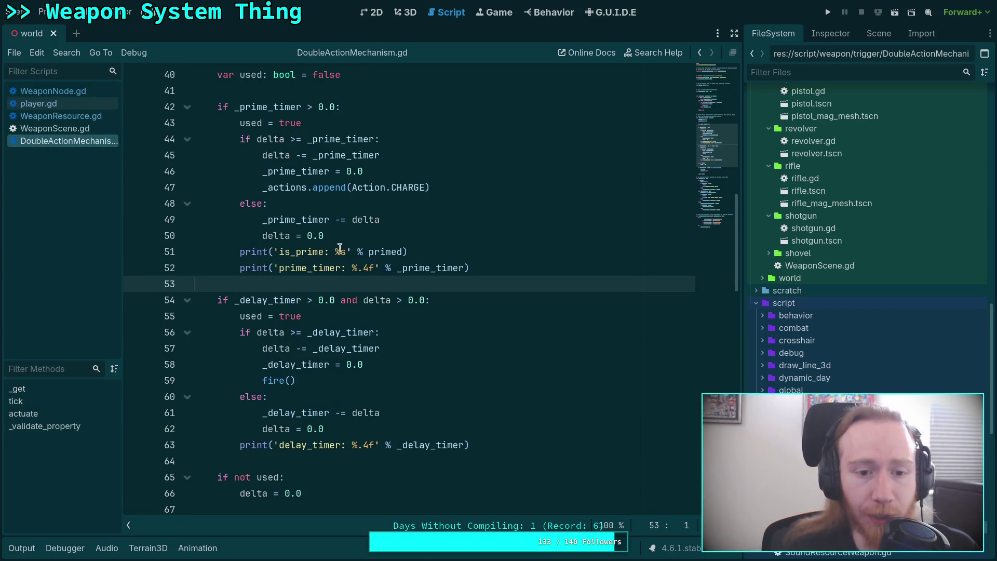
pyautogui.scroll(3, 393, 246)
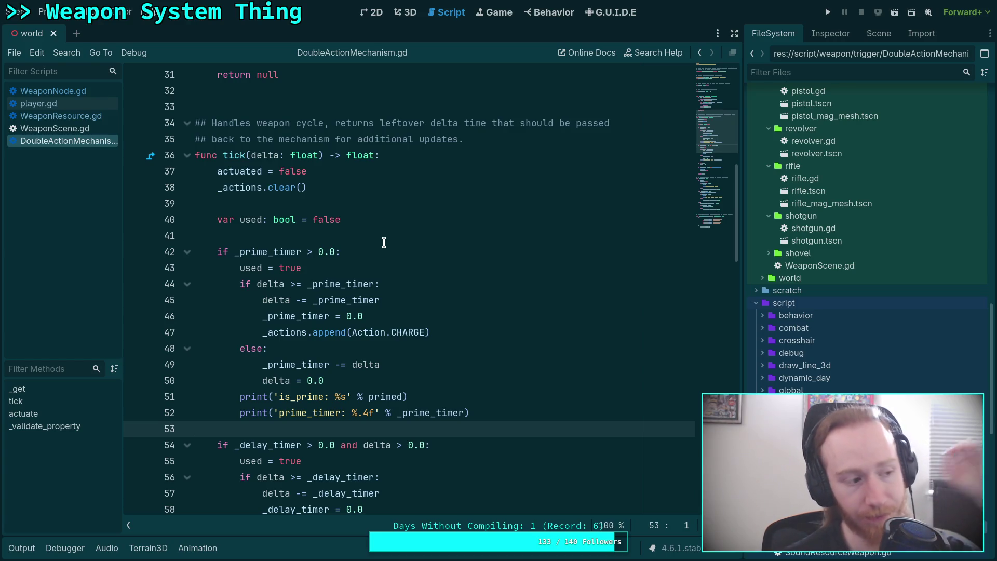
pyautogui.scroll(-8, 383, 243)
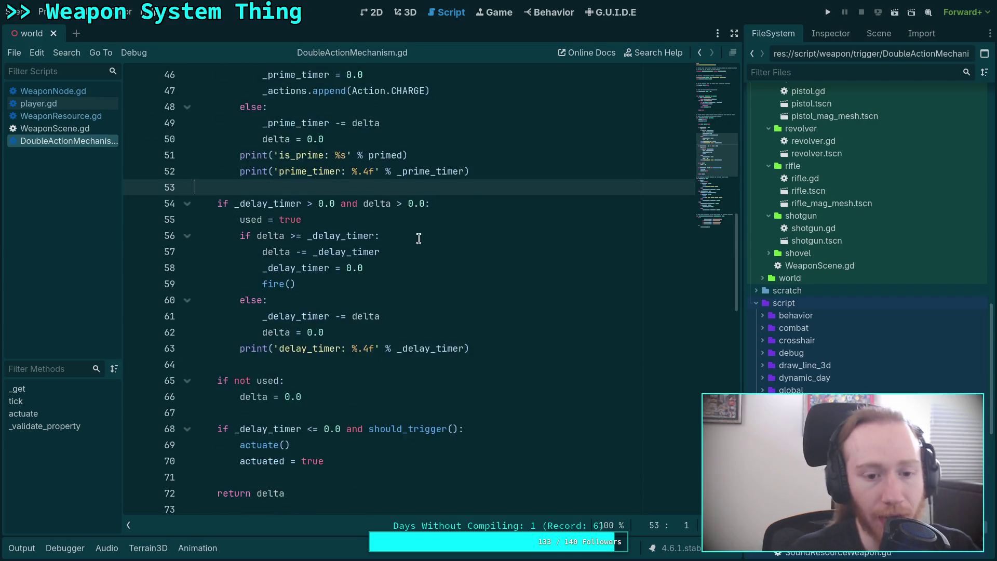
pyautogui.scroll(-2, 370, 308)
pyautogui.scroll(3, 368, 296)
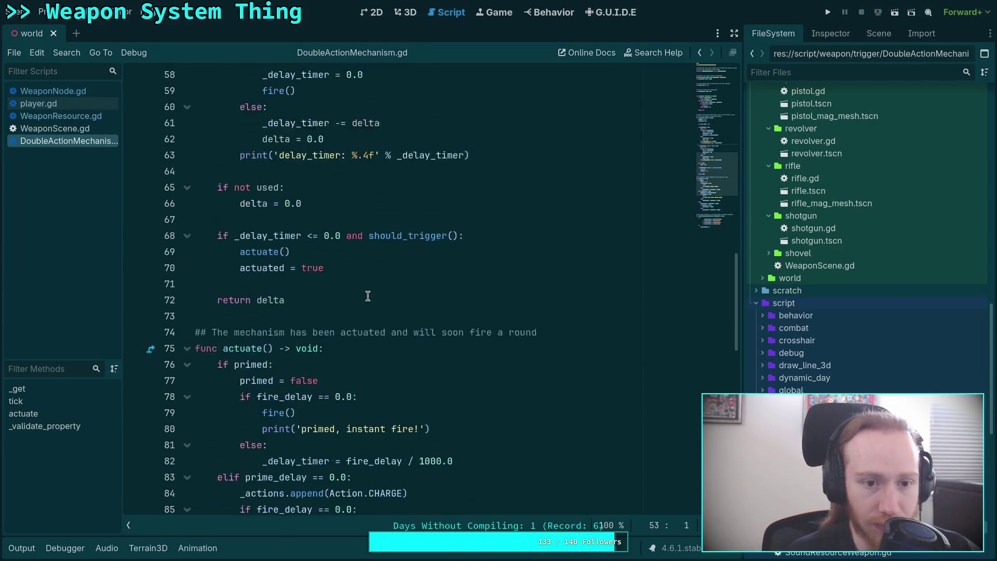
pyautogui.scroll(-4, 368, 296)
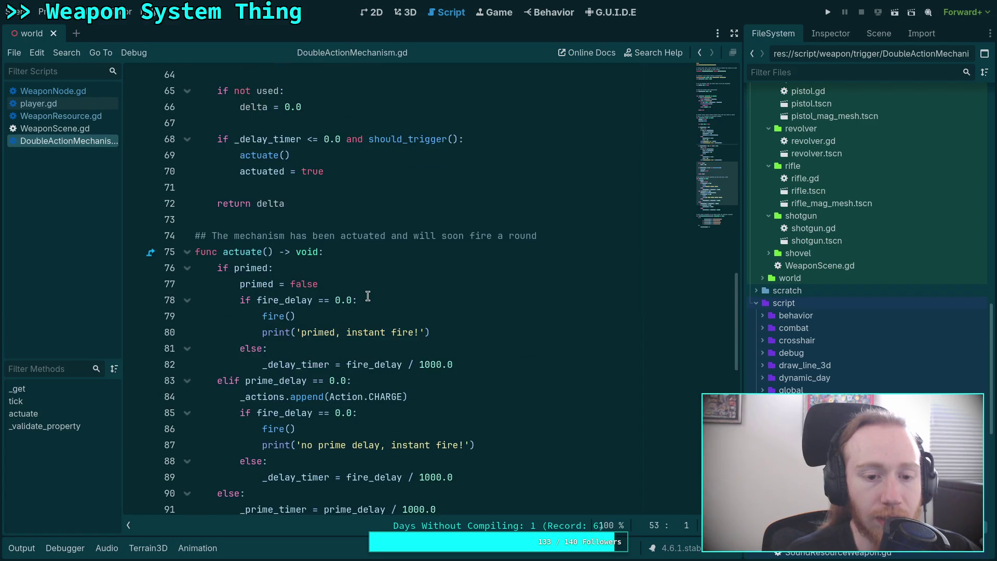
pyautogui.scroll(-4, 367, 296)
pyautogui.scroll(2, 368, 296)
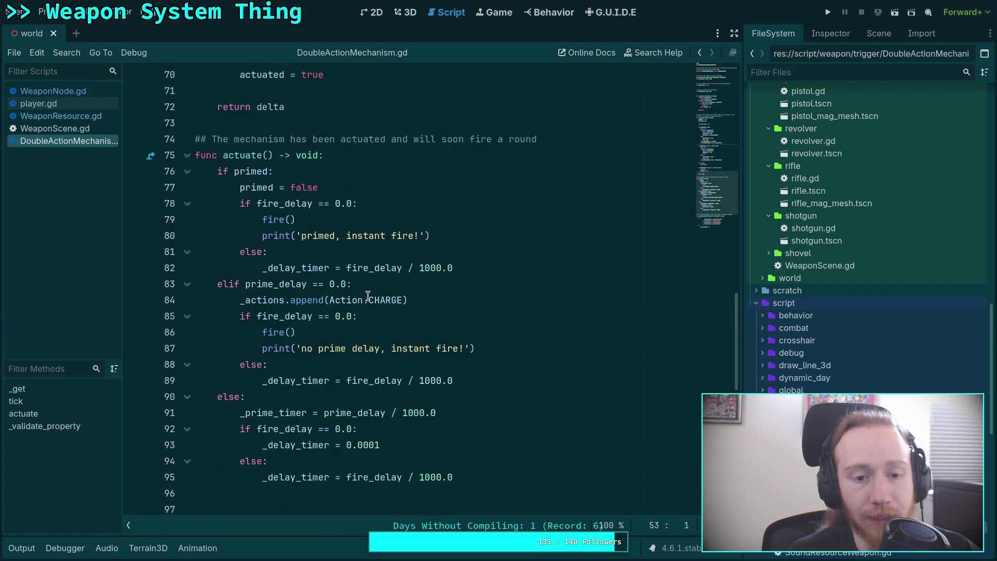
pyautogui.click(244, 169)
pyautogui.click(251, 151)
pyautogui.doubleClick(251, 154)
pyautogui.scroll(5, 251, 154)
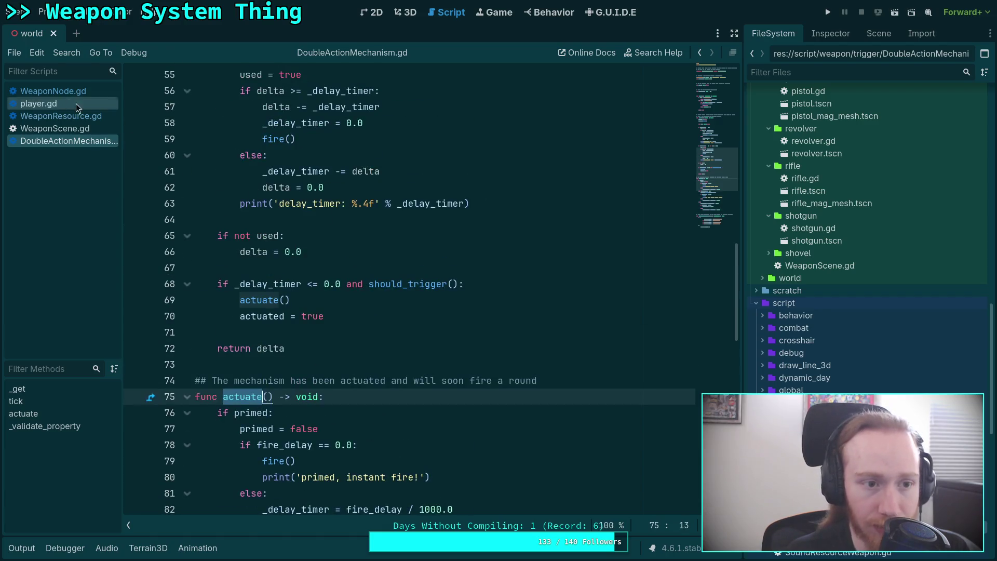
pyautogui.click(88, 92)
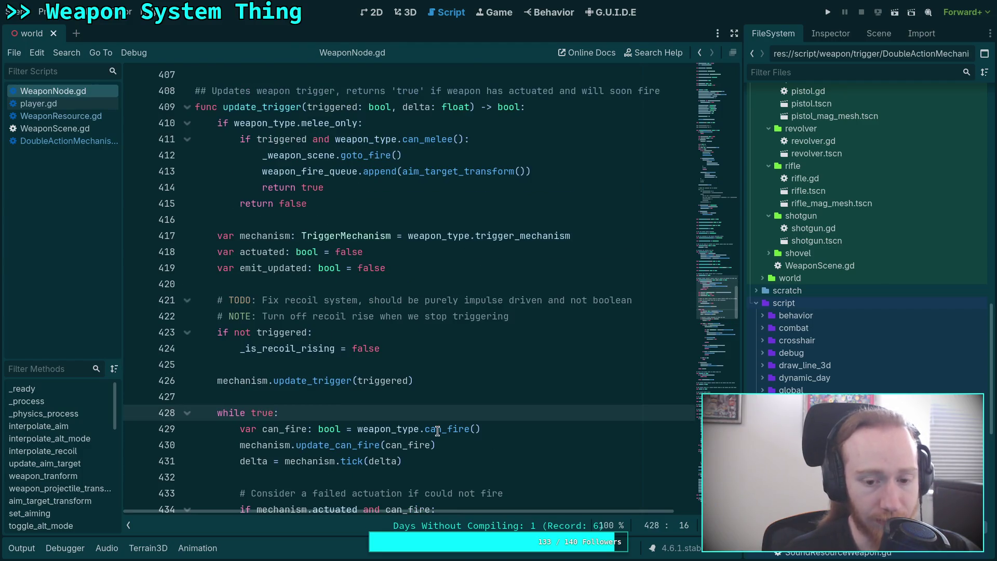
# Step: Review the tick call (line 431) and mechanism.update_trigger call (line 426), then switch to player.gd
pyautogui.click(362, 461)
pyautogui.doubleClick(362, 461)
pyautogui.scroll(-1, 353, 415)
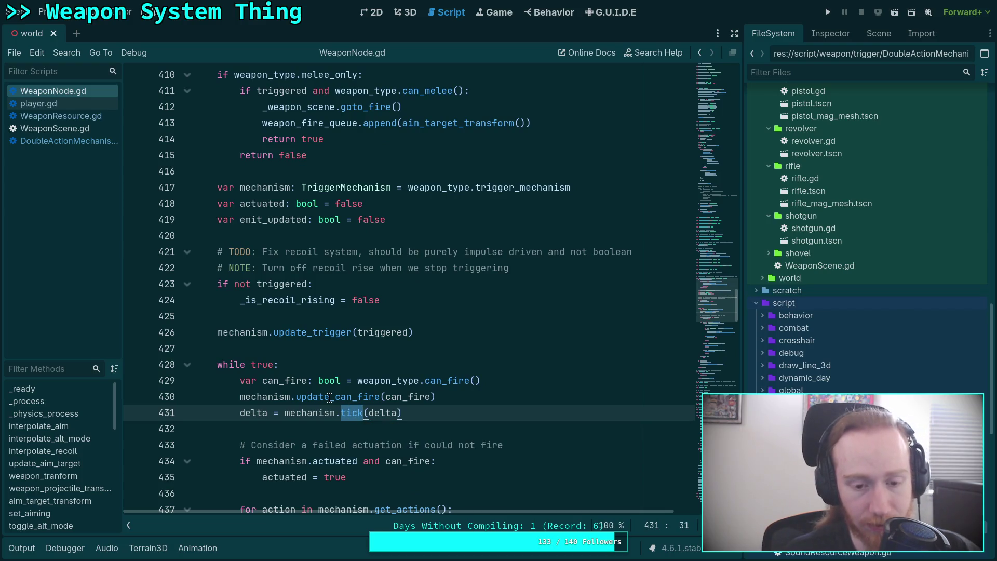
pyautogui.moveTo(323, 394)
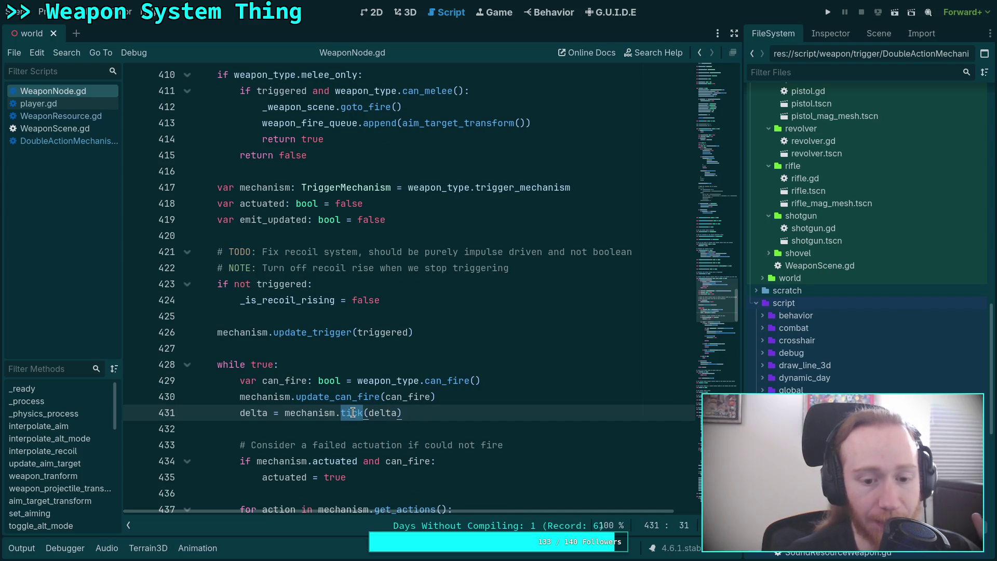
pyautogui.moveTo(353, 412)
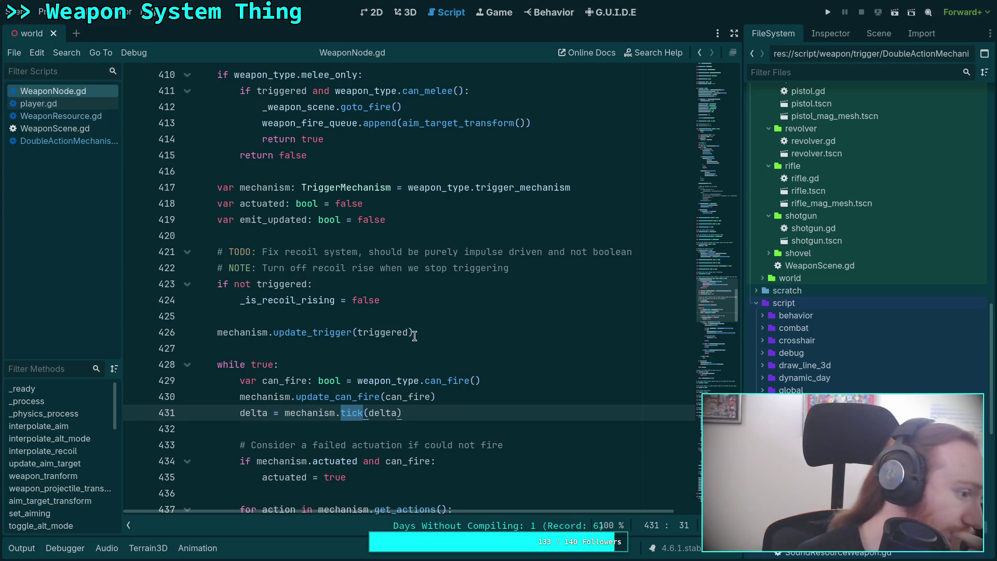
pyautogui.click(454, 332)
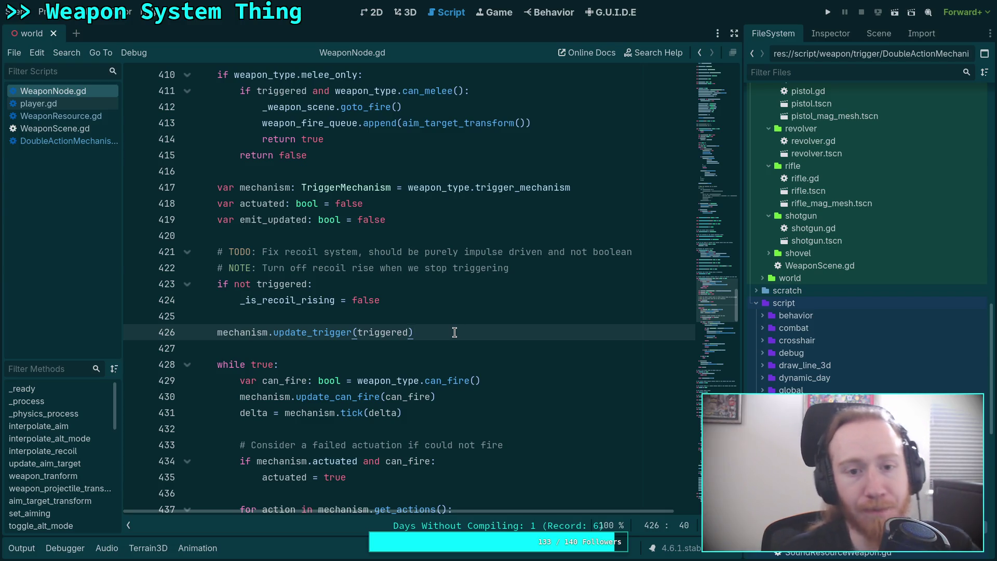
pyautogui.scroll(2, 457, 338)
pyautogui.scroll(-1, 473, 363)
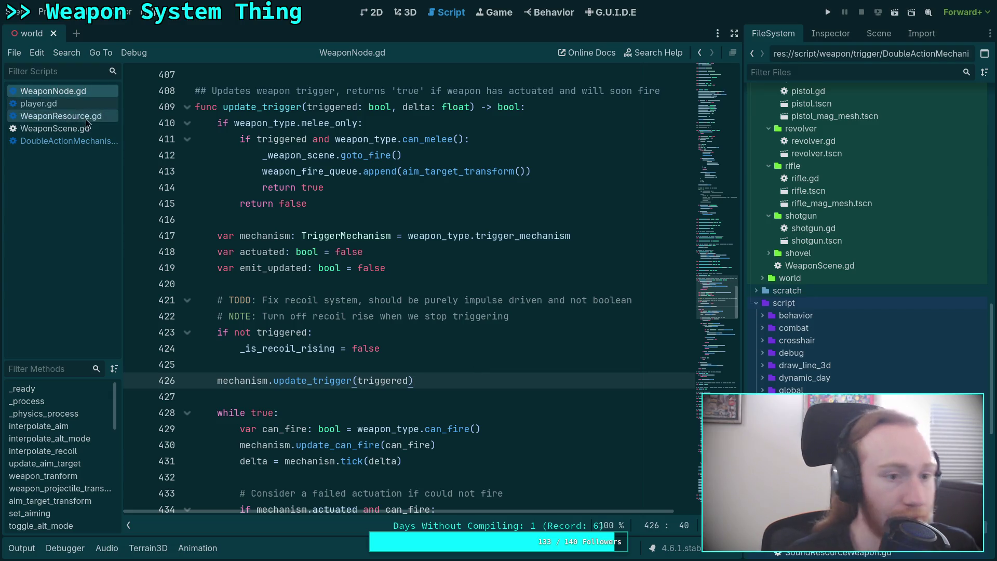
pyautogui.click(91, 105)
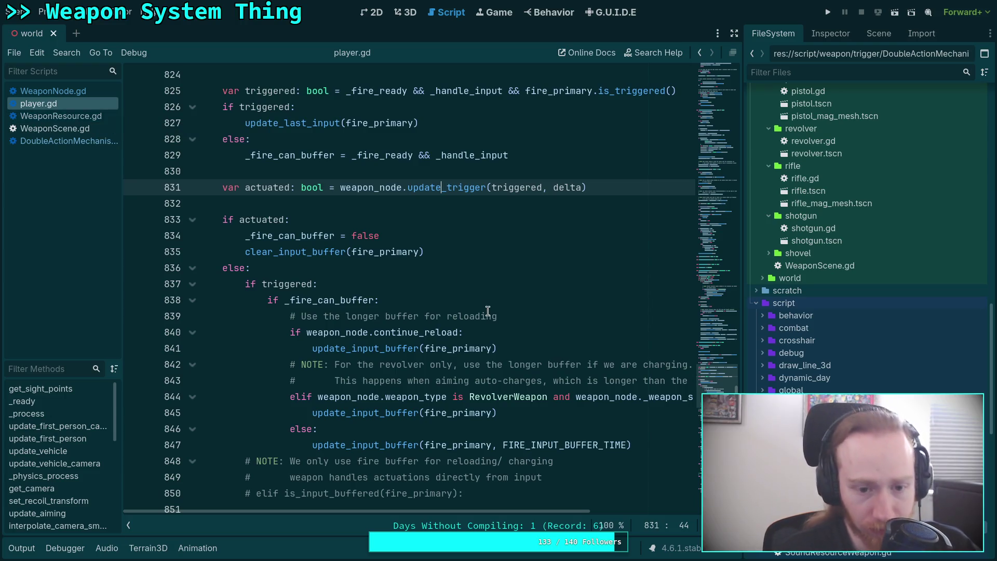
# Step: Insert an empty indented line 828 below update_last_input(fire_primary) in player.gd
pyautogui.scroll(1, 480, 300)
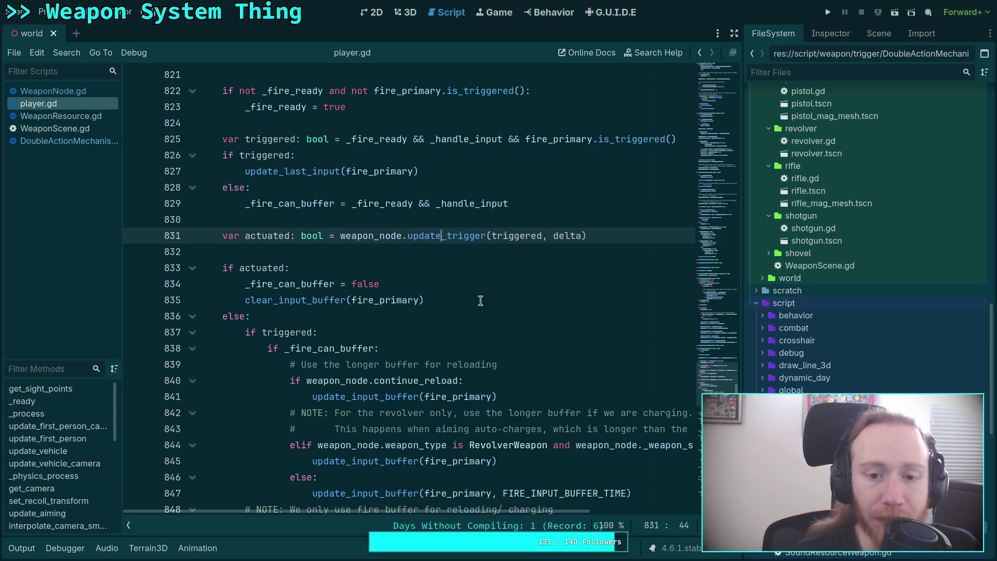
pyautogui.scroll(2, 481, 301)
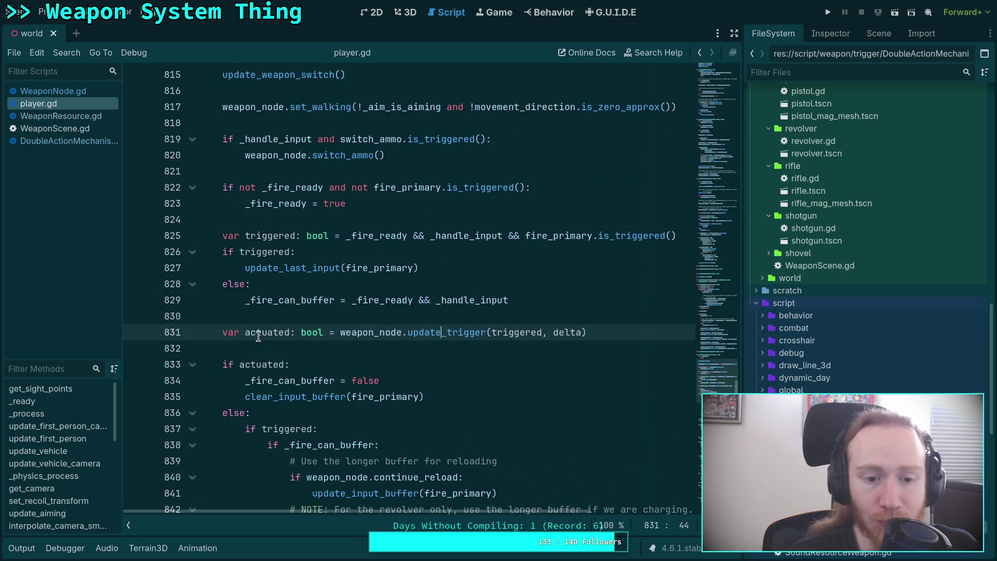
pyautogui.doubleClick(523, 337)
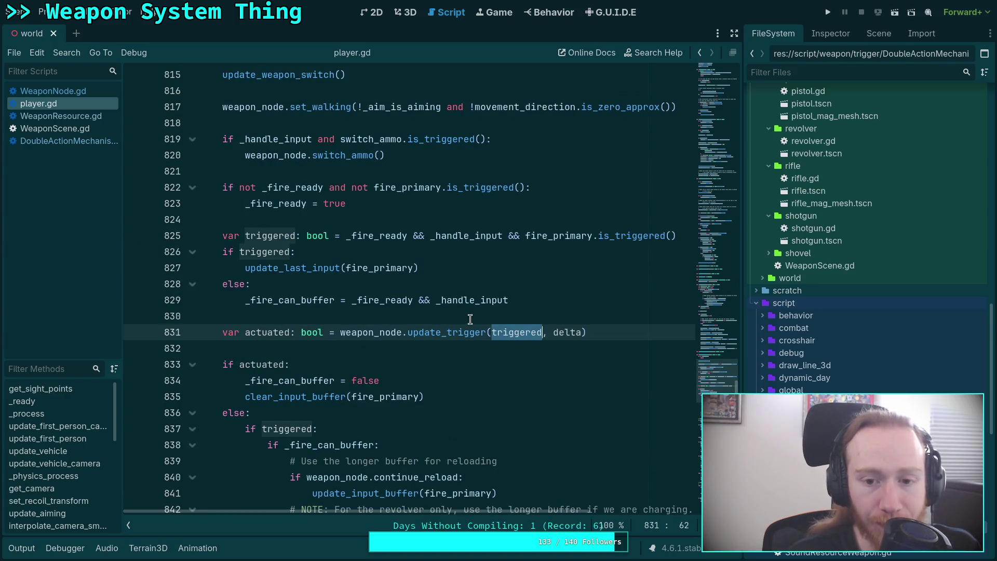
pyautogui.click(458, 269)
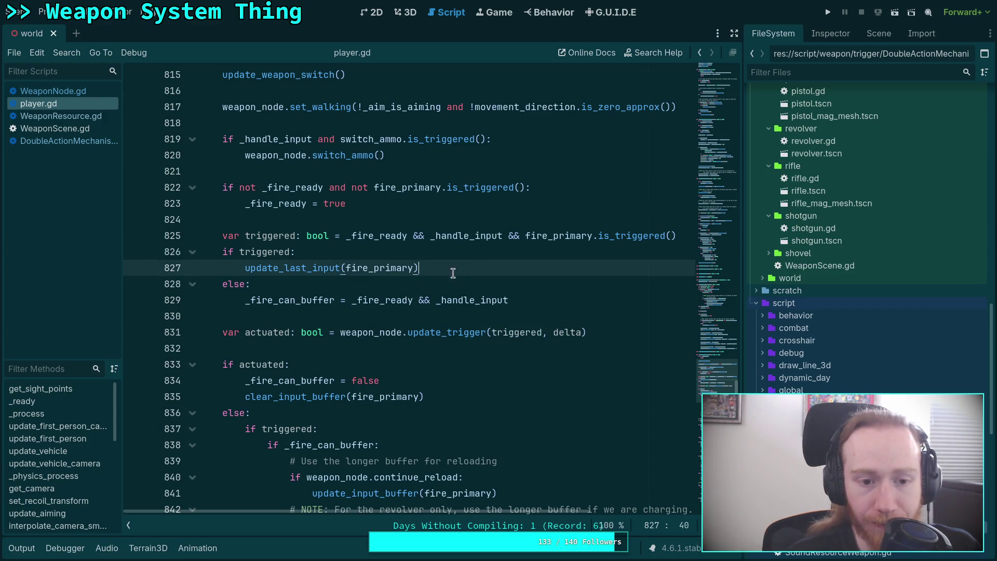
pyautogui.press('Return')
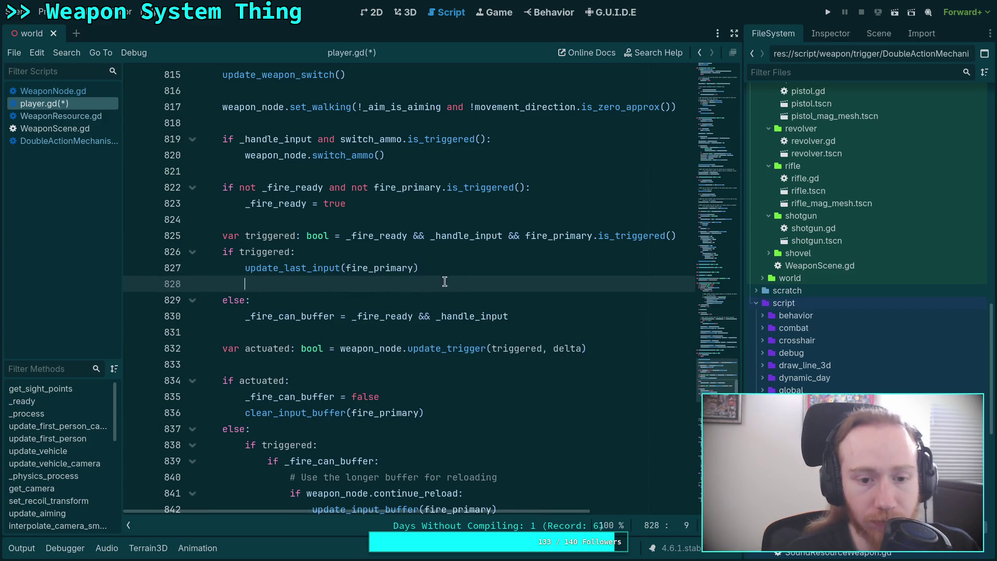
pyautogui.scroll(-3, 465, 353)
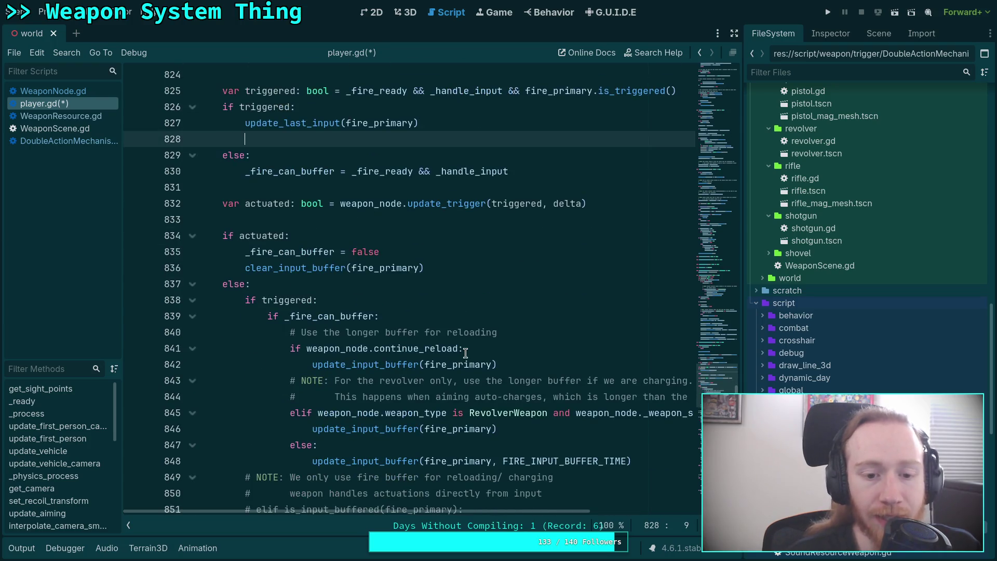
pyautogui.scroll(-2, 465, 353)
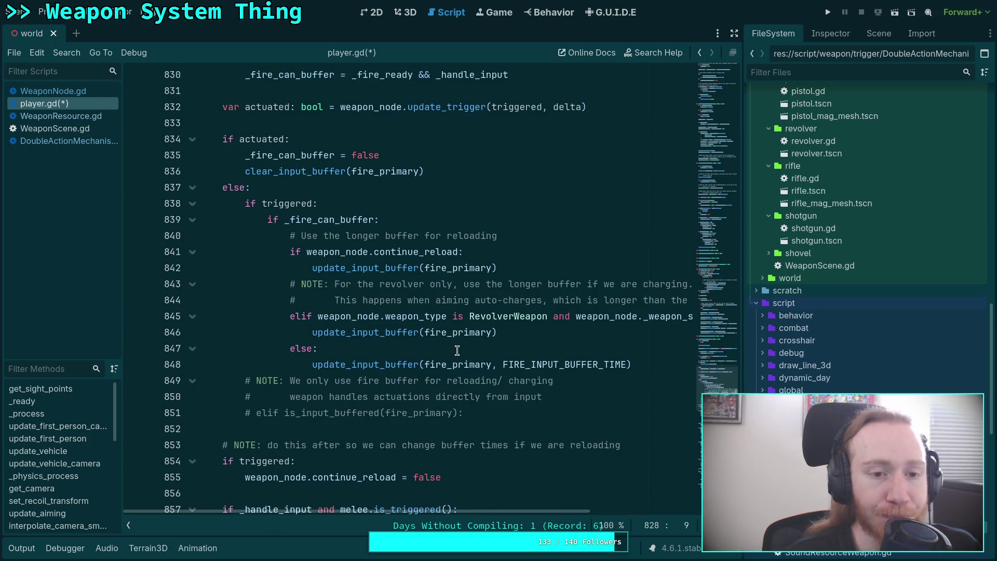
pyautogui.scroll(-9, 457, 351)
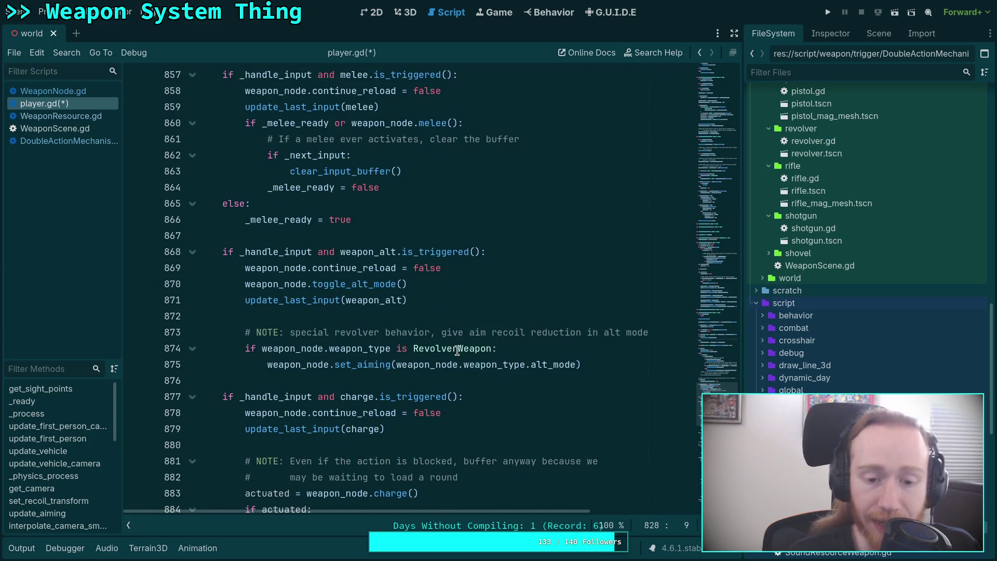
pyautogui.scroll(13, 457, 350)
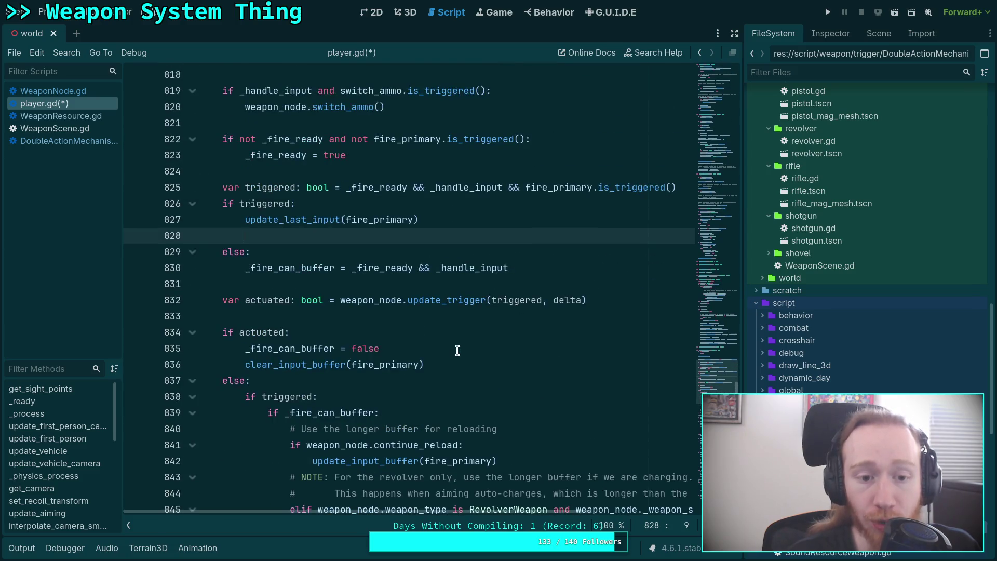
pyautogui.scroll(-3, 457, 350)
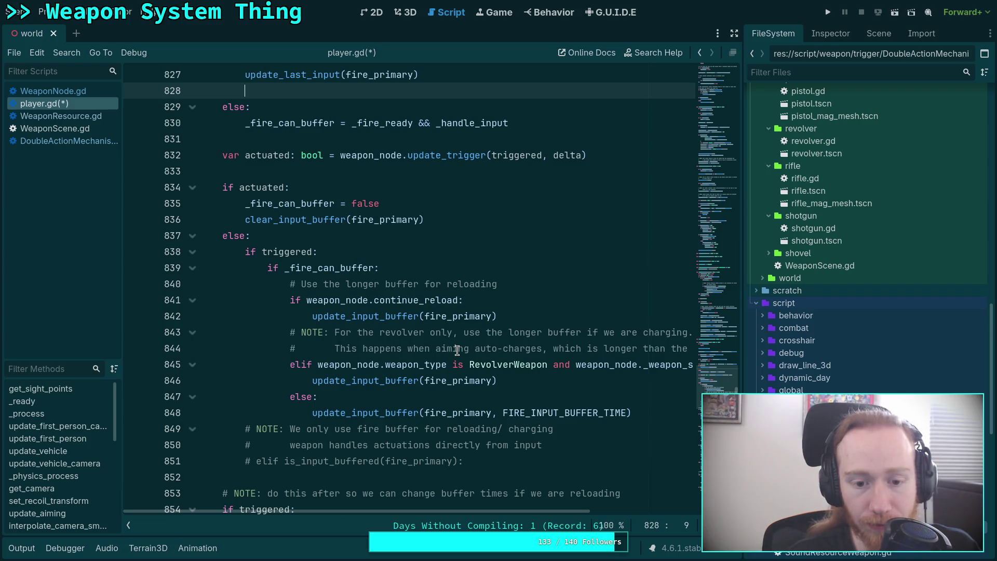
pyautogui.scroll(3, 457, 350)
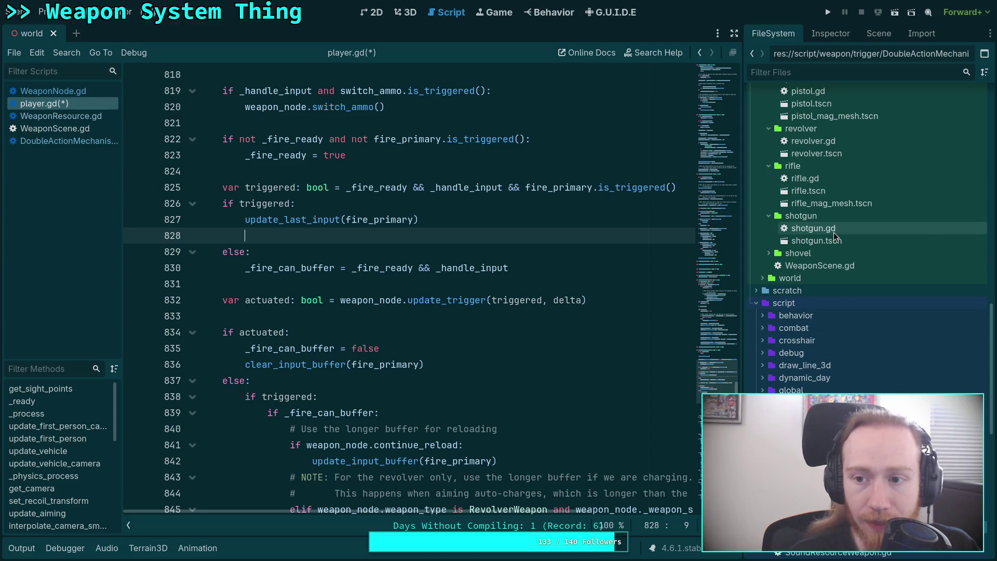
pyautogui.scroll(2, 841, 244)
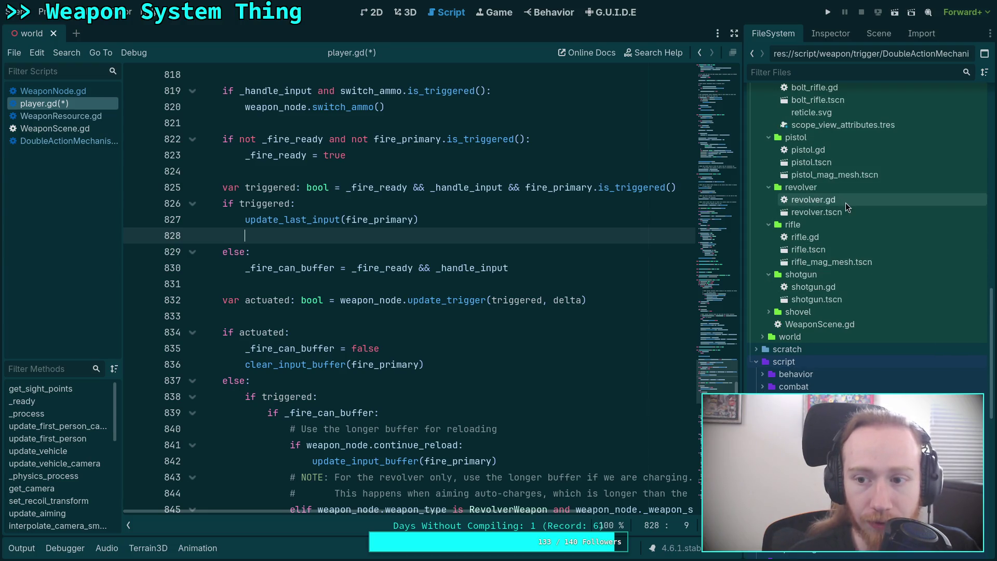
# Step: Open revolver_weapon.gd from the weapon data folder in the FileSystem dock
pyautogui.scroll(-15, 861, 338)
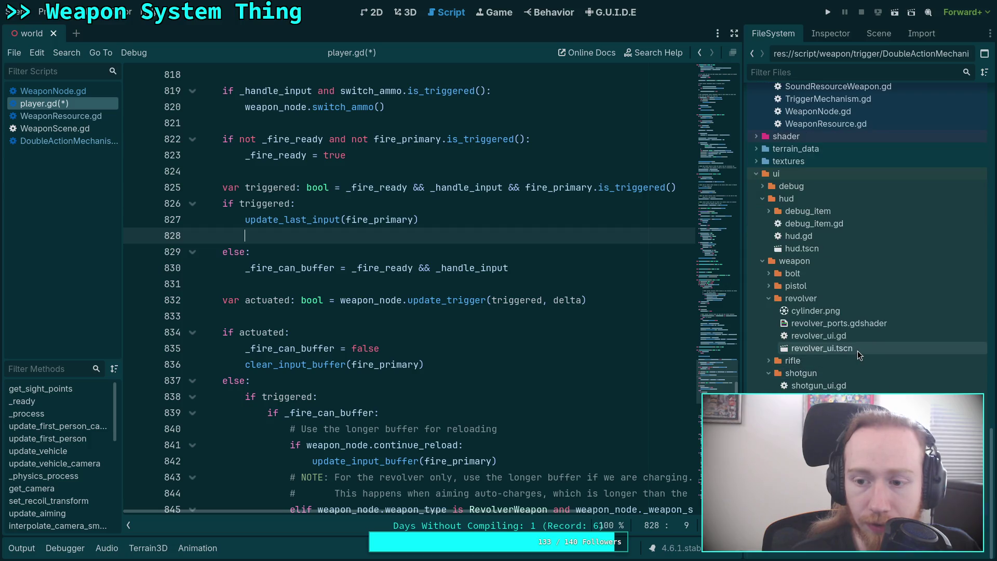
pyautogui.click(754, 173)
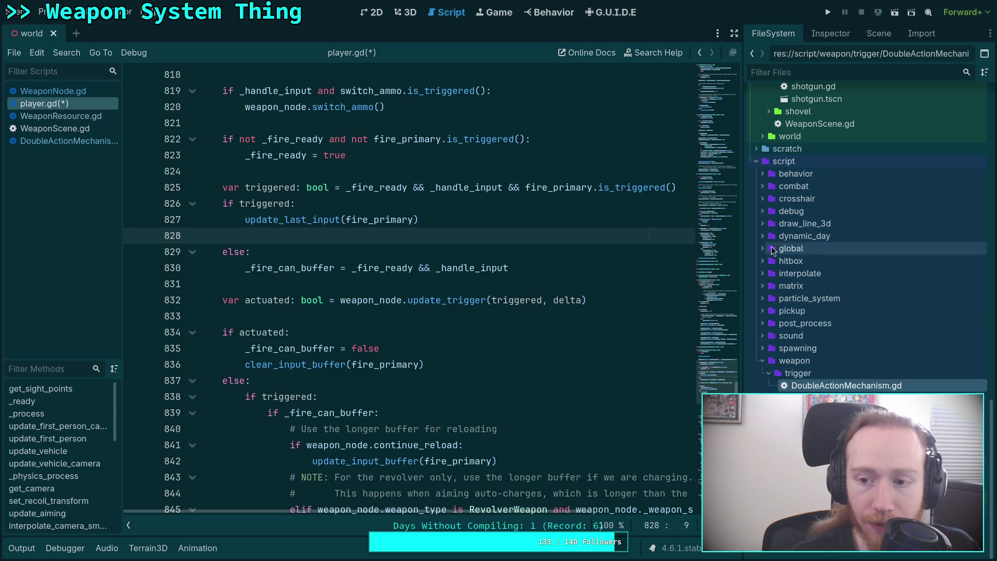
pyautogui.scroll(10, 774, 220)
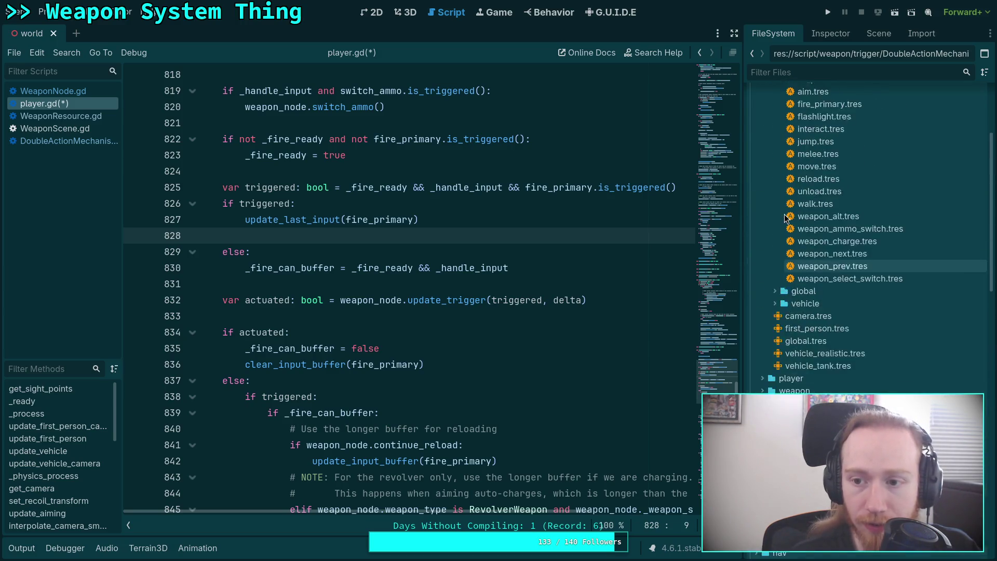
pyautogui.scroll(3, 784, 217)
pyautogui.click(762, 104)
pyautogui.click(761, 126)
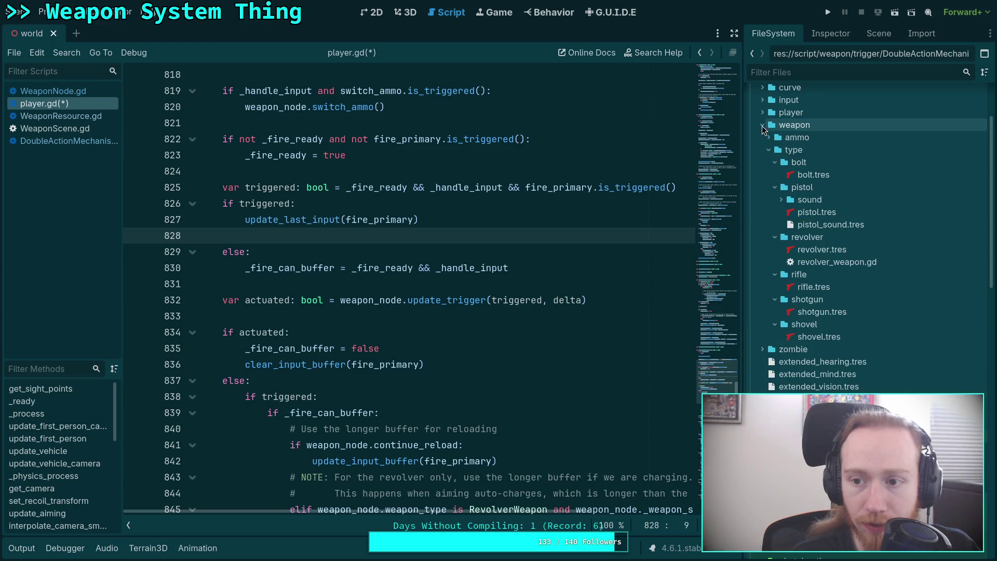
pyautogui.click(811, 260)
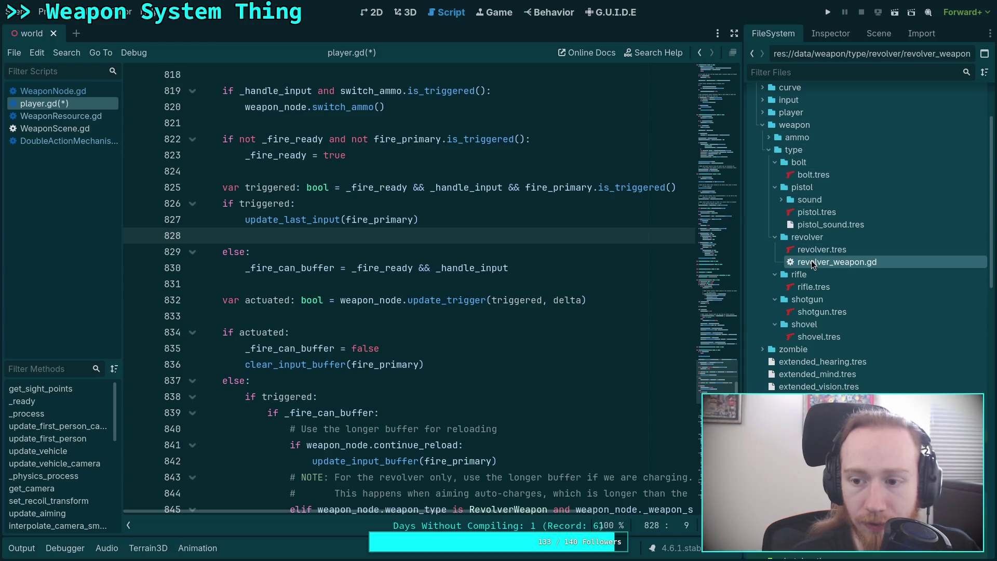
pyautogui.doubleClick(811, 260)
# Step: Review charge_weapon's DoubleActionMechanism primed lines 110–111, then return to WeaponNode.gd
pyautogui.scroll(-5, 523, 251)
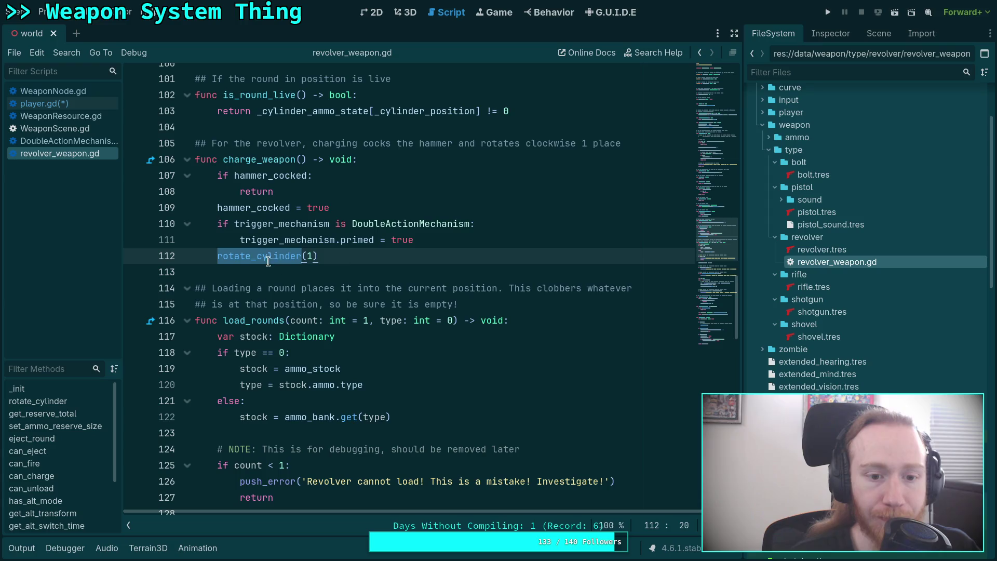
pyautogui.click(258, 205)
pyautogui.moveTo(222, 224)
pyautogui.mouseDown()
pyautogui.moveTo(337, 240)
pyautogui.moveTo(456, 238)
pyautogui.mouseUp()
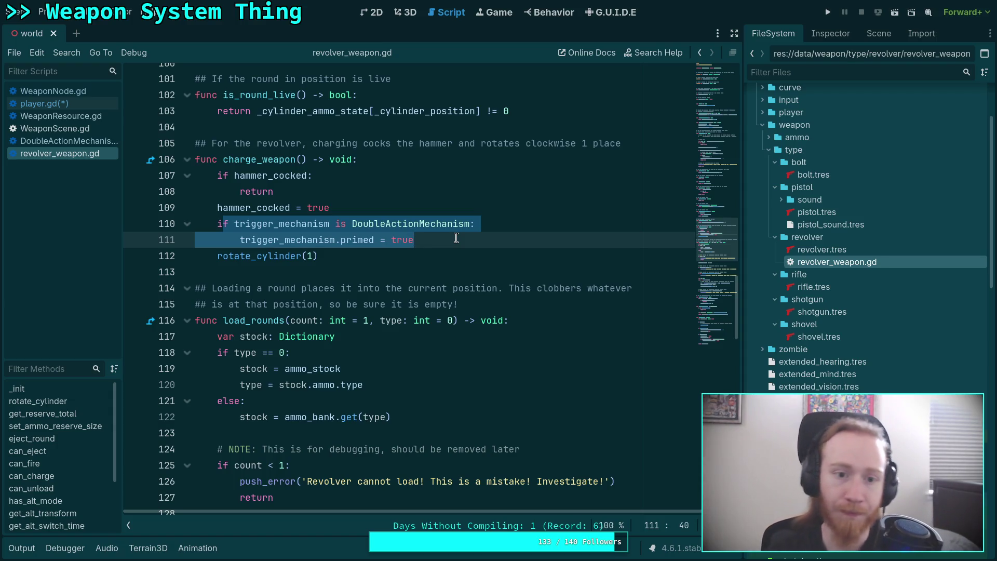
pyautogui.doubleClick(270, 160)
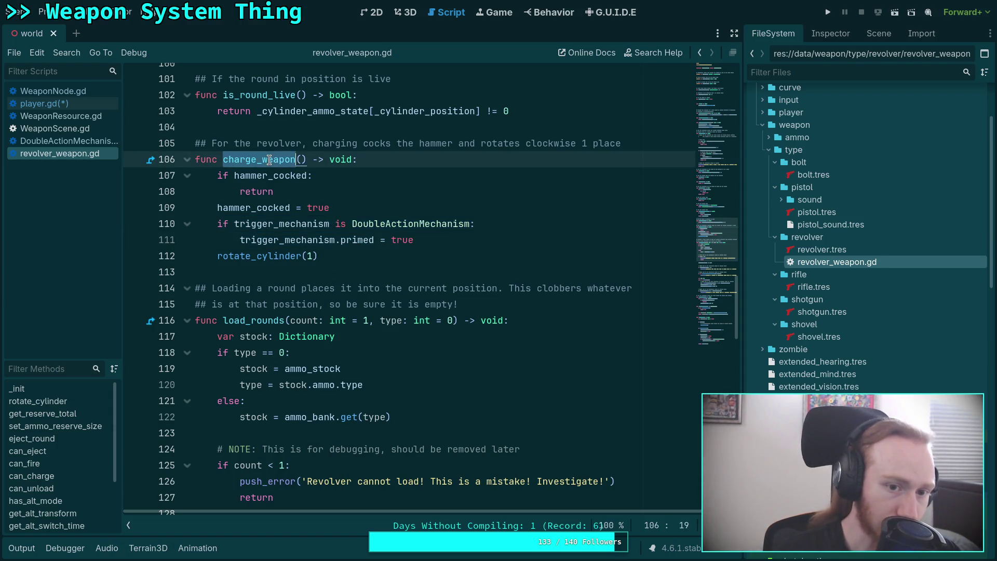
pyautogui.scroll(3, 373, 259)
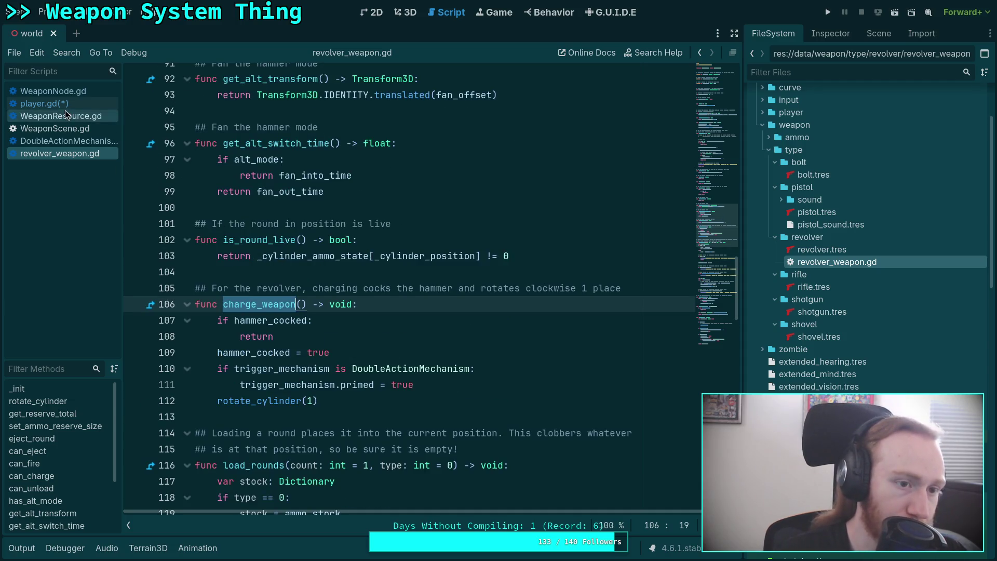
pyautogui.click(94, 92)
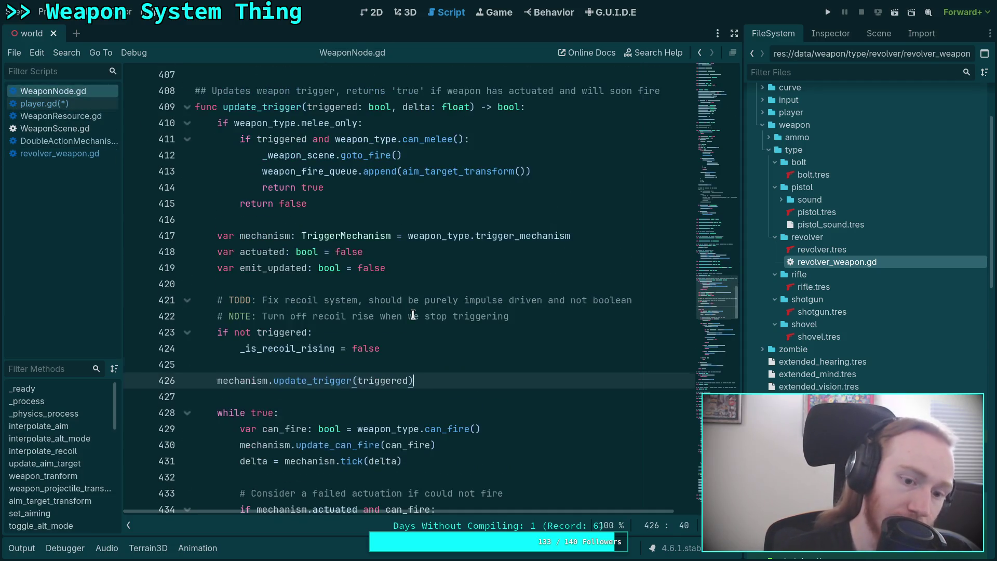
# Step: Fold _load_weapon_scene, on_cylinder_rotated and on_weapon_fire in WeaponNode.gd
pyautogui.scroll(-15, 508, 328)
pyautogui.scroll(-20, 508, 328)
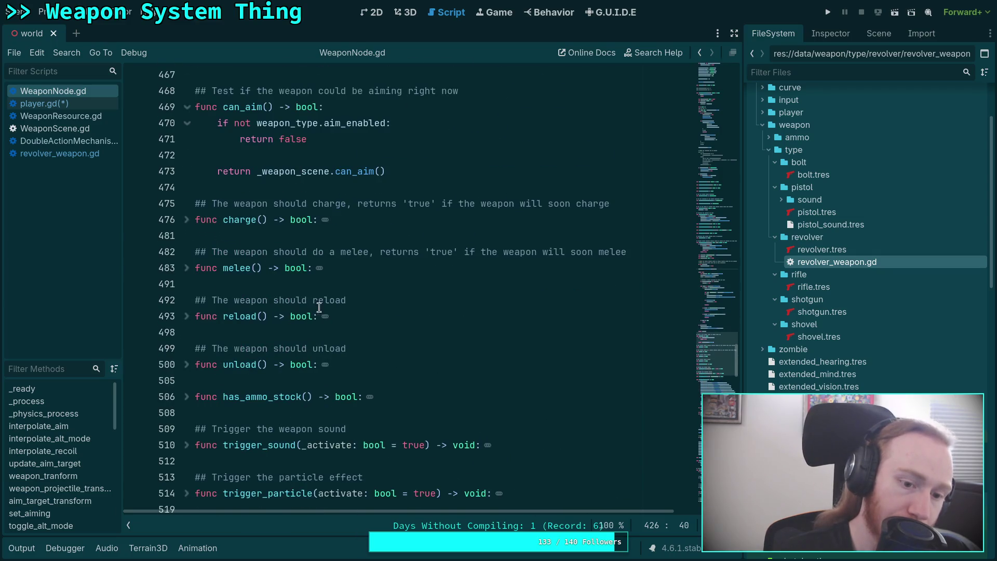
pyautogui.scroll(2, 250, 243)
pyautogui.click(187, 172)
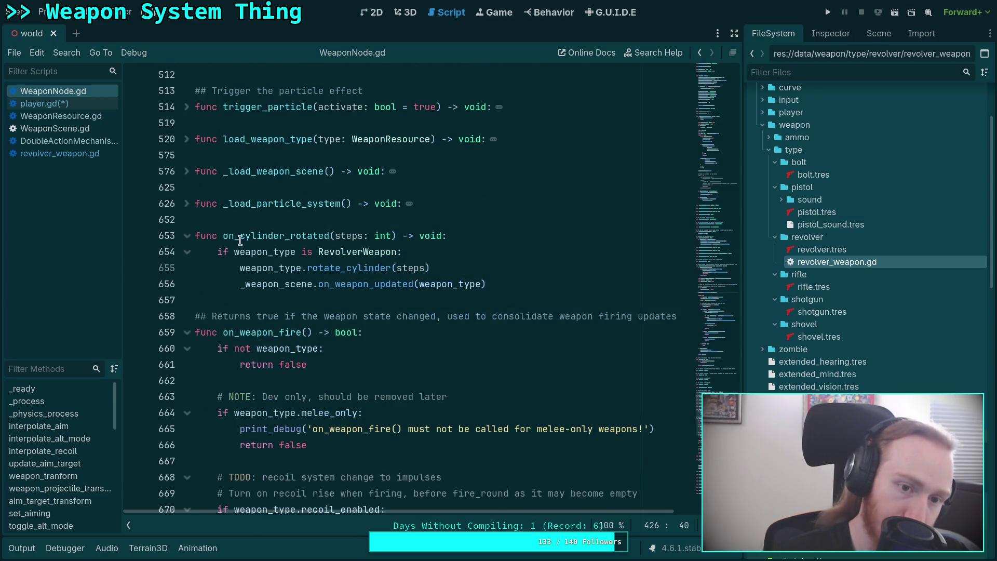
pyautogui.click(186, 236)
pyautogui.scroll(-5, 187, 234)
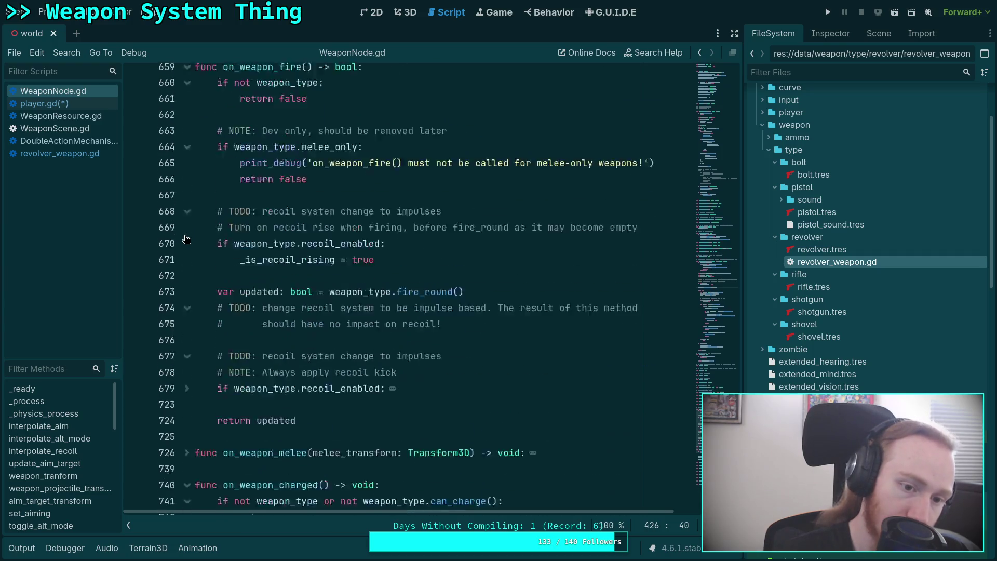
pyautogui.scroll(2, 188, 227)
pyautogui.click(187, 139)
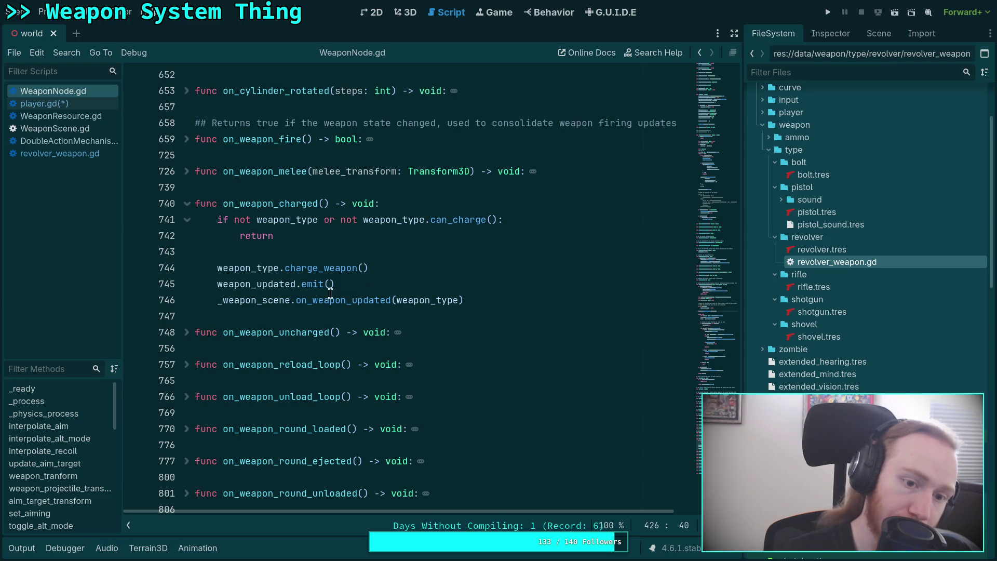
# Step: Select on_weapon_charged's body, then visit player.gd and DoubleActionMechanism.gd's actuate function
pyautogui.moveTo(216, 271); pyautogui.dragTo(550, 305)
pyautogui.click(519, 302)
pyautogui.keyDown('shift'); pyautogui.click(175, 206); pyautogui.keyUp('shift')
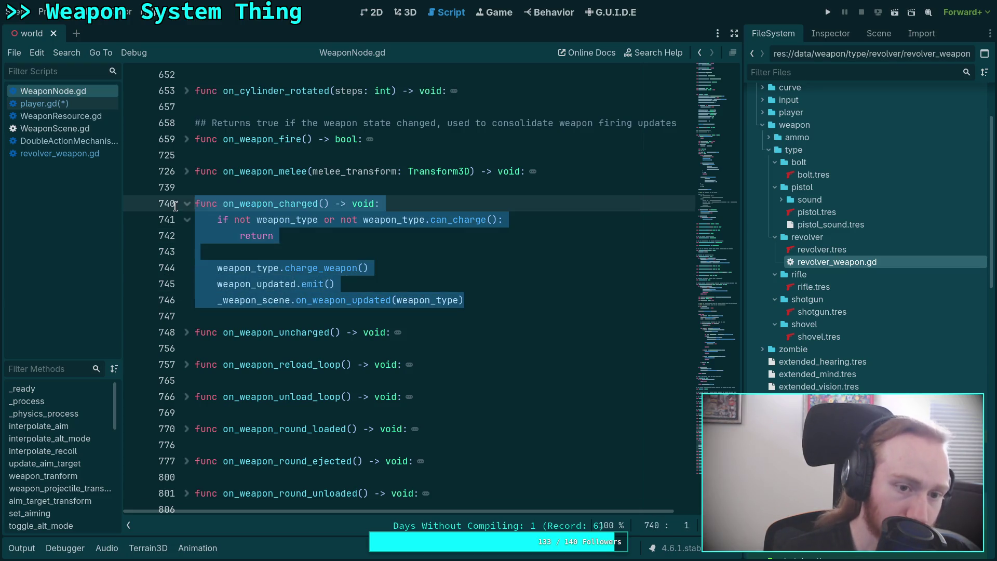
pyautogui.click(394, 260)
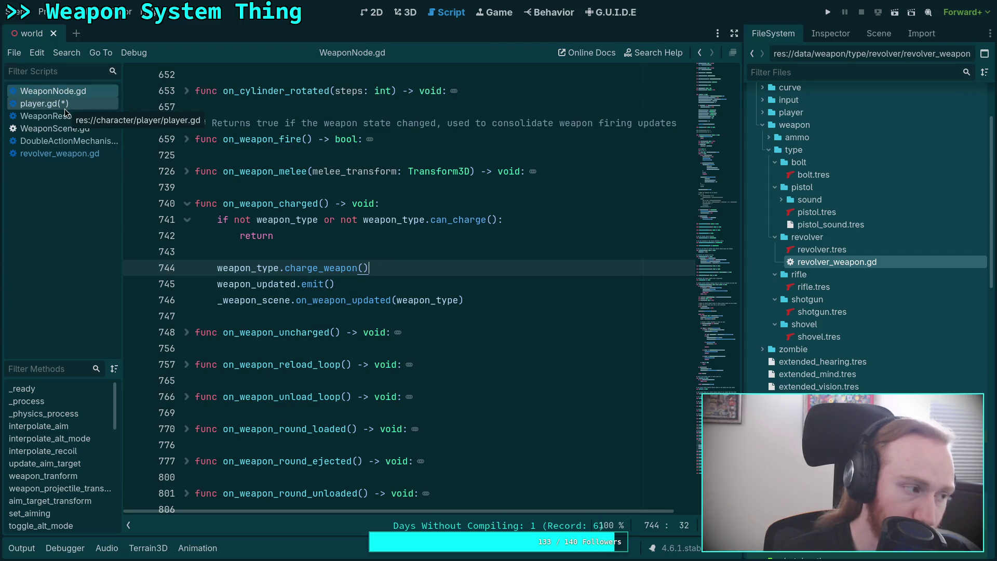
pyautogui.click(66, 109)
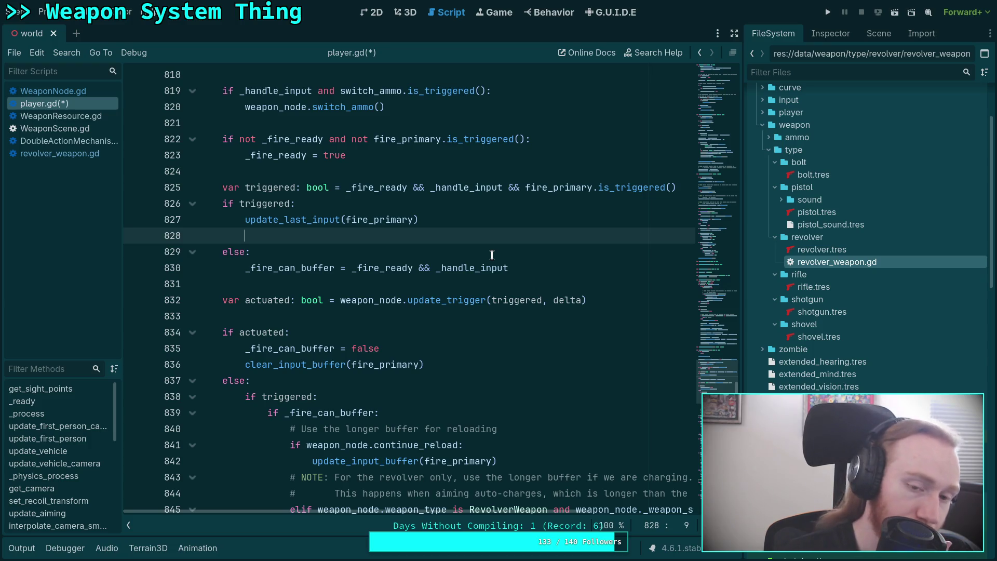
pyautogui.click(43, 142)
# Step: Scroll down and back up through DoubleActionMechanism.gd to review its code
pyautogui.scroll(-3, 438, 238)
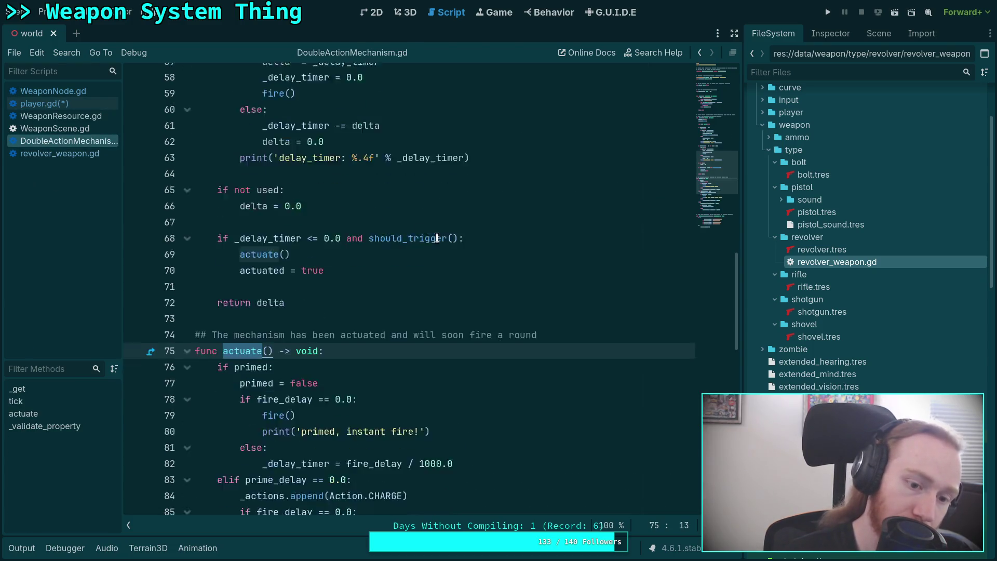
pyautogui.scroll(-3, 437, 238)
pyautogui.scroll(-2, 437, 238)
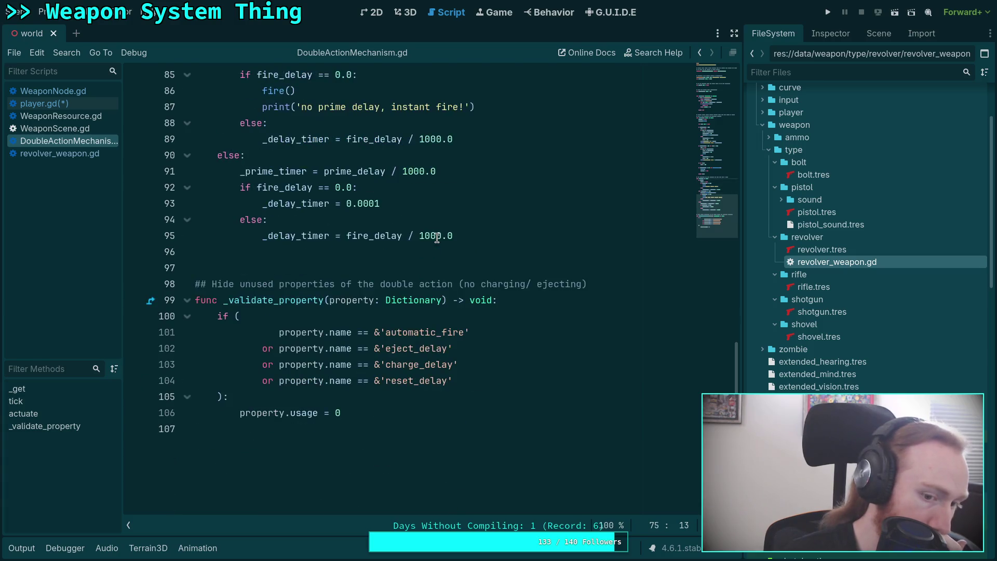
pyautogui.scroll(7, 437, 238)
pyautogui.scroll(15, 437, 238)
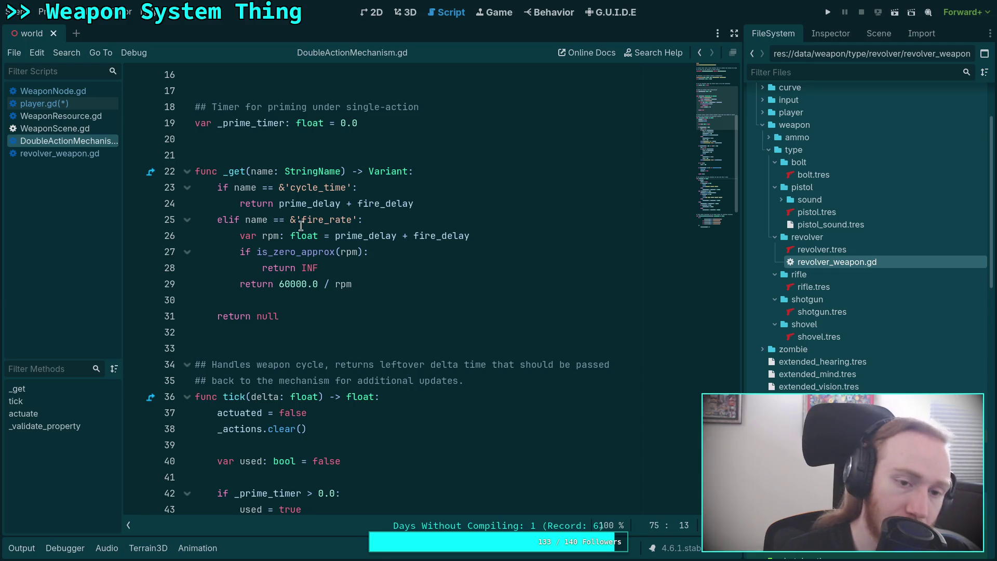
pyautogui.scroll(2, 300, 226)
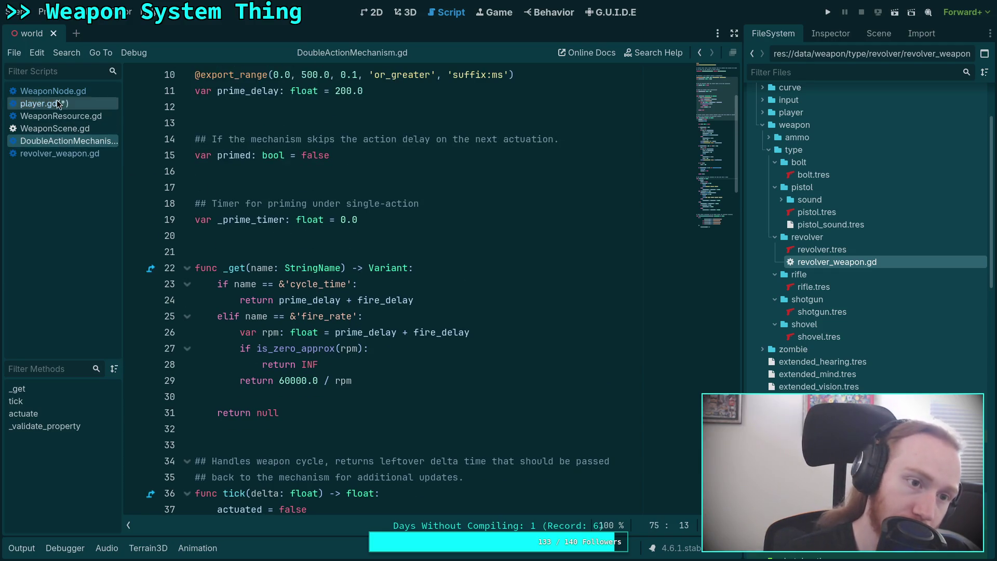
# Step: In player.gd, delete empty line 828 after update_last_input(fire_primary) and save with Ctrl+S
pyautogui.click(57, 105)
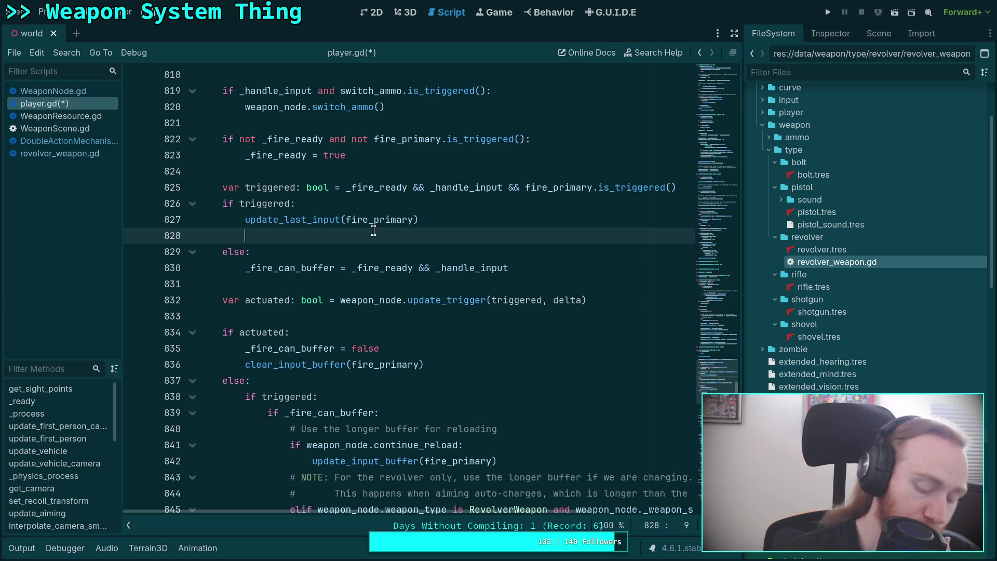
pyautogui.press('BackSpace')
pyautogui.press('BackSpace')
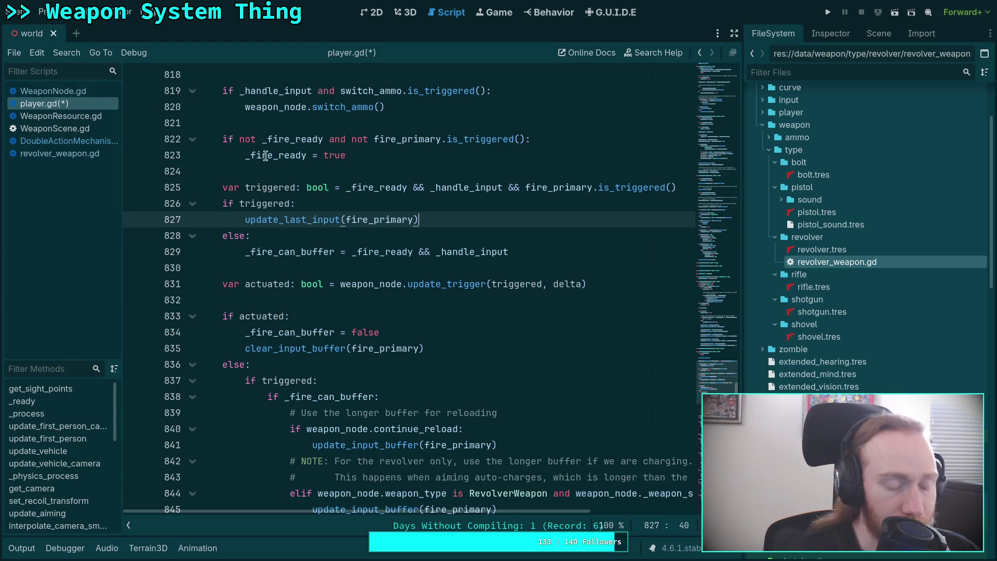
pyautogui.hotkey('ctrl', 's')
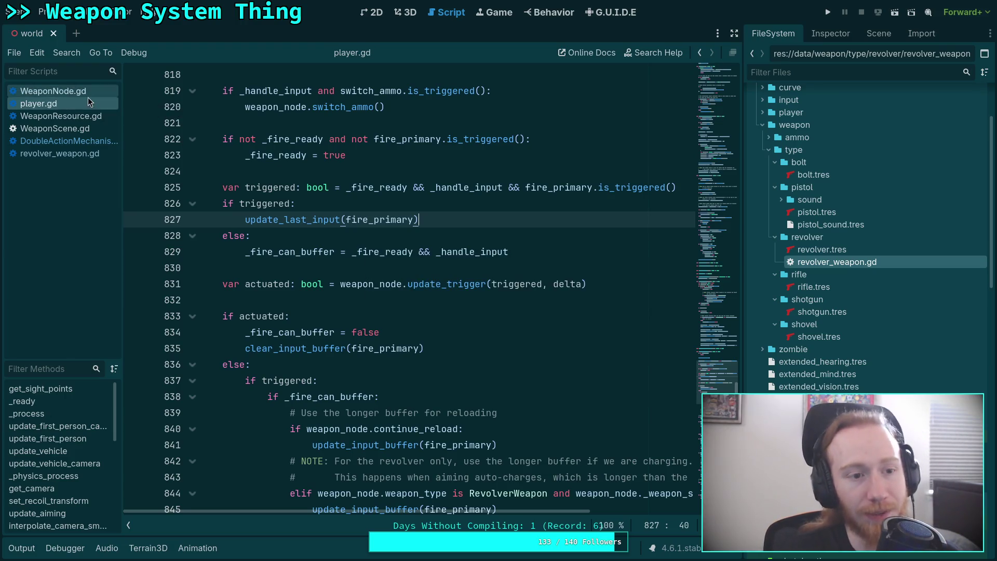
pyautogui.click(87, 98)
# Step: In WeaponNode.gd, select on_weapon_charged, then fold the toggle_alt_mode and set_aiming functions
pyautogui.scroll(5, 498, 296)
pyautogui.scroll(-1, 497, 295)
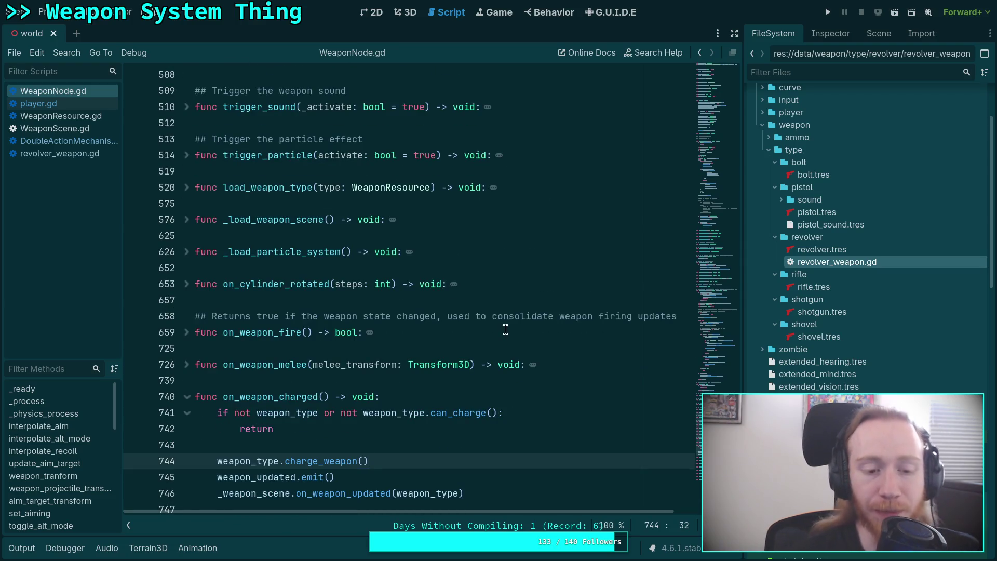
pyautogui.doubleClick(268, 396)
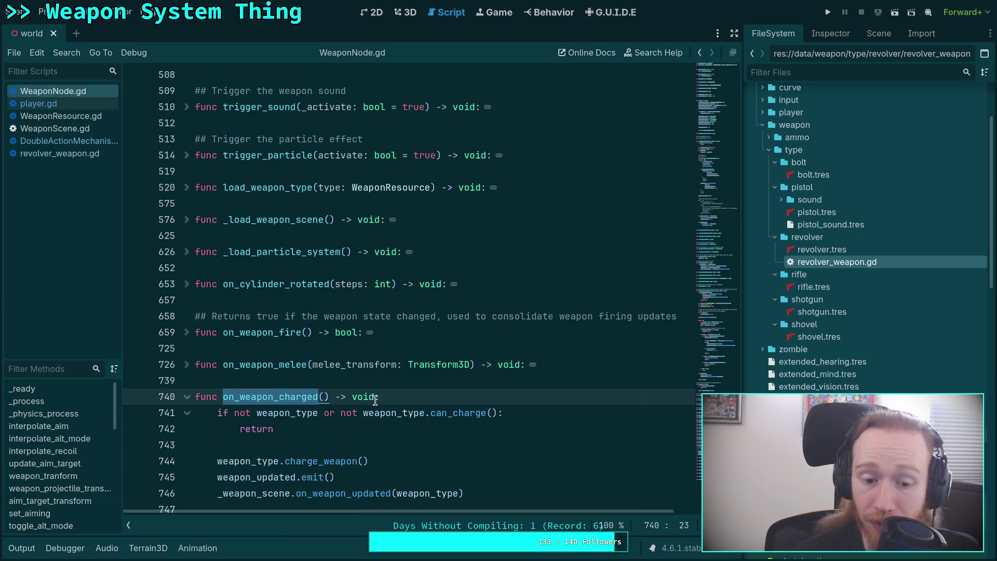
pyautogui.click(725, 304)
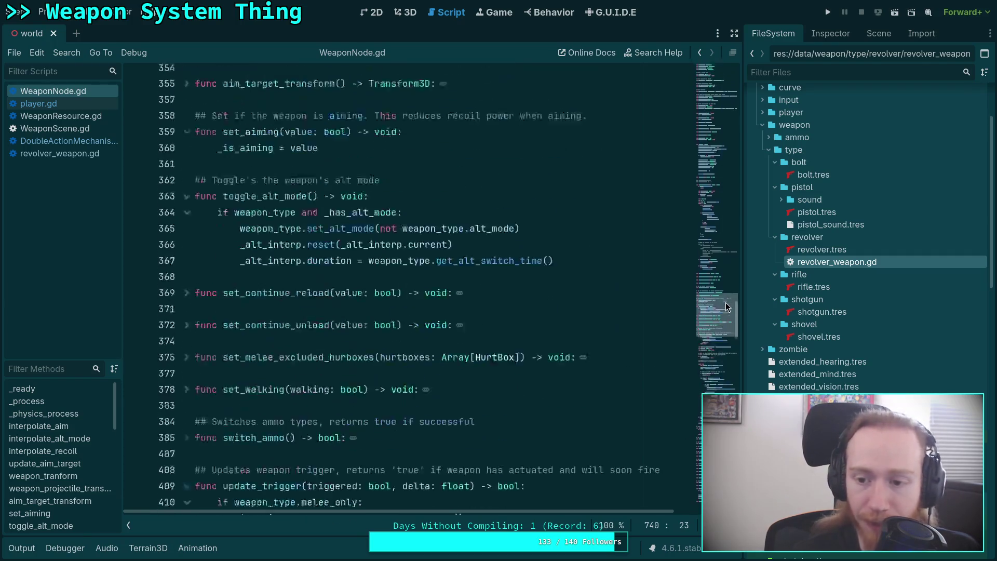
pyautogui.scroll(1, 726, 304)
pyautogui.click(187, 298)
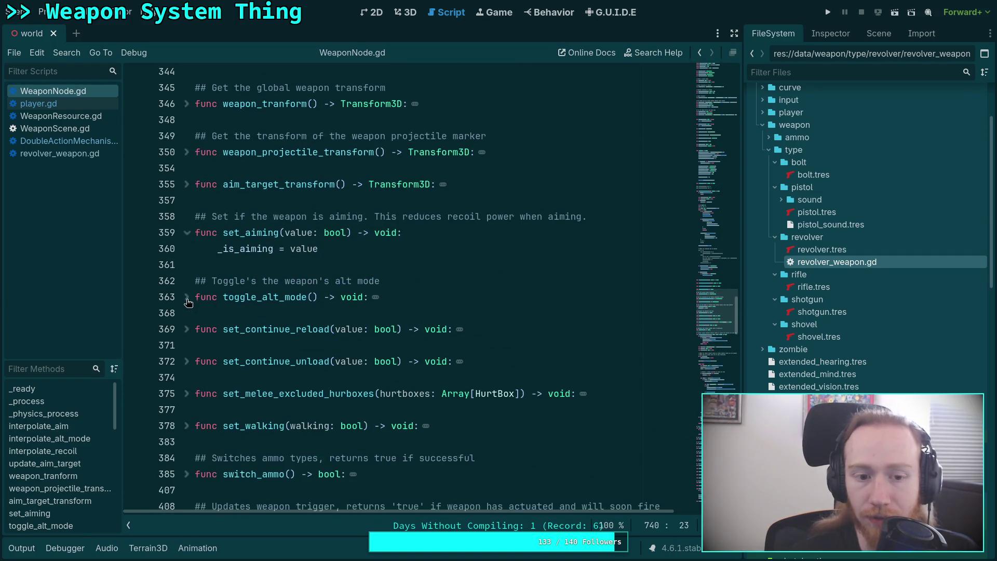
pyautogui.click(188, 232)
# Step: Locate update_trigger and mark its mechanism.update_trigger(triggered) call on line 426
pyautogui.scroll(15, 364, 265)
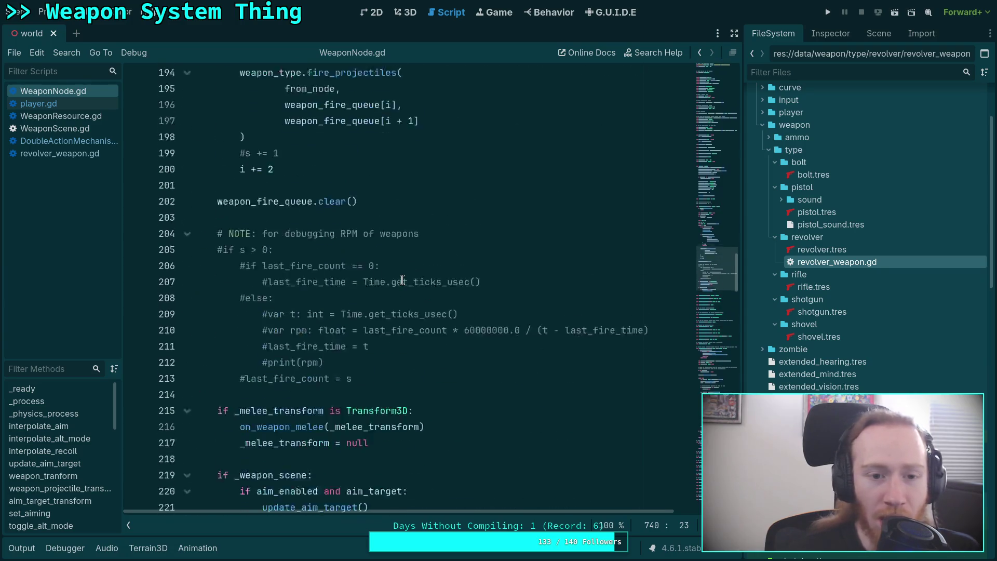
pyautogui.scroll(10, 402, 278)
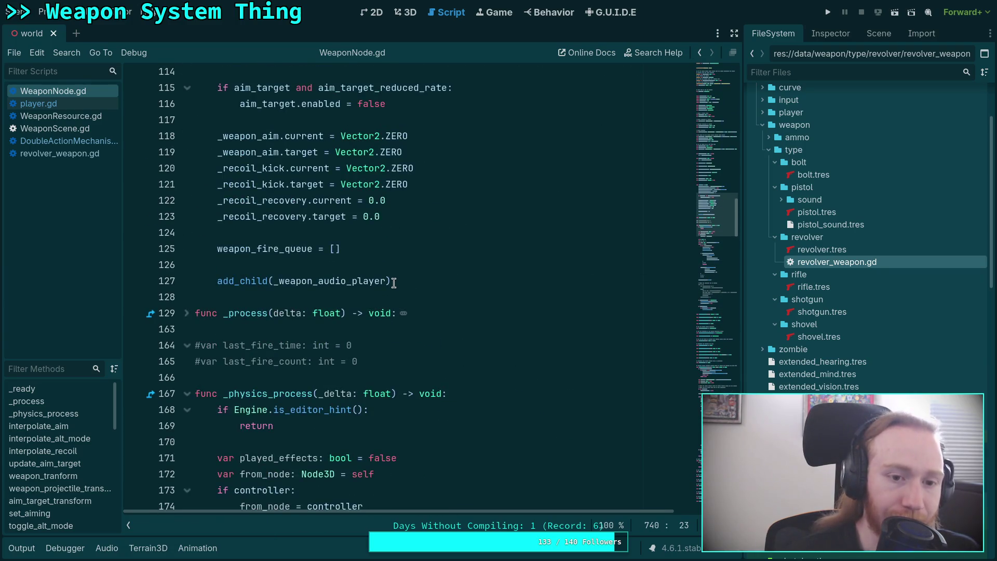
pyautogui.scroll(3, 394, 282)
pyautogui.scroll(-15, 394, 282)
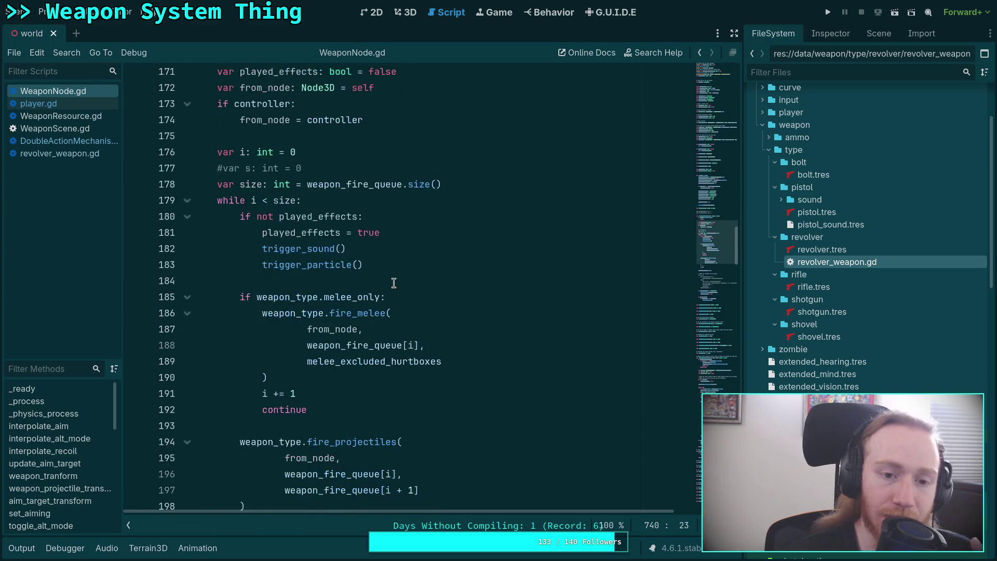
pyautogui.scroll(-20, 394, 283)
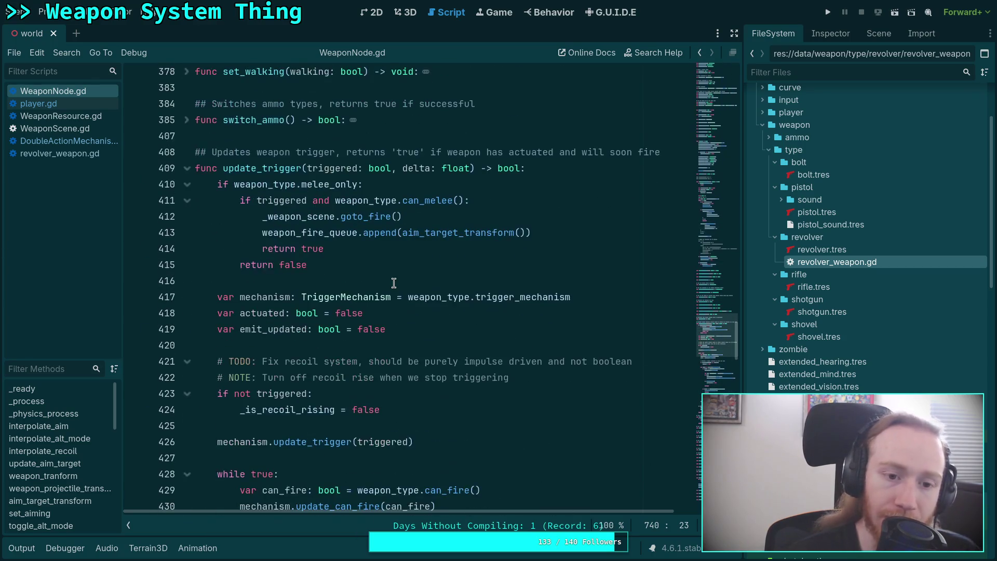
pyautogui.scroll(-5, 394, 282)
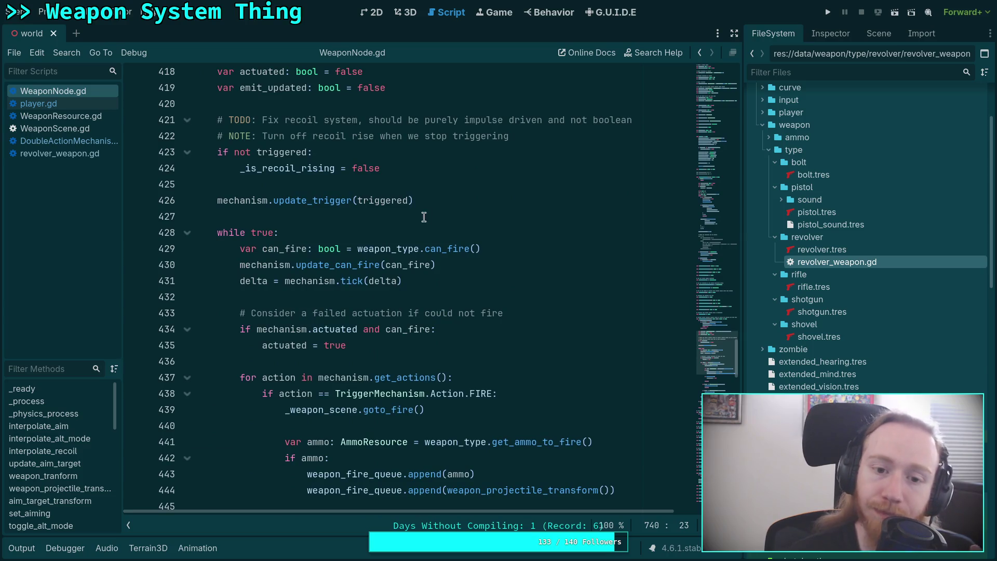
pyautogui.click(453, 200)
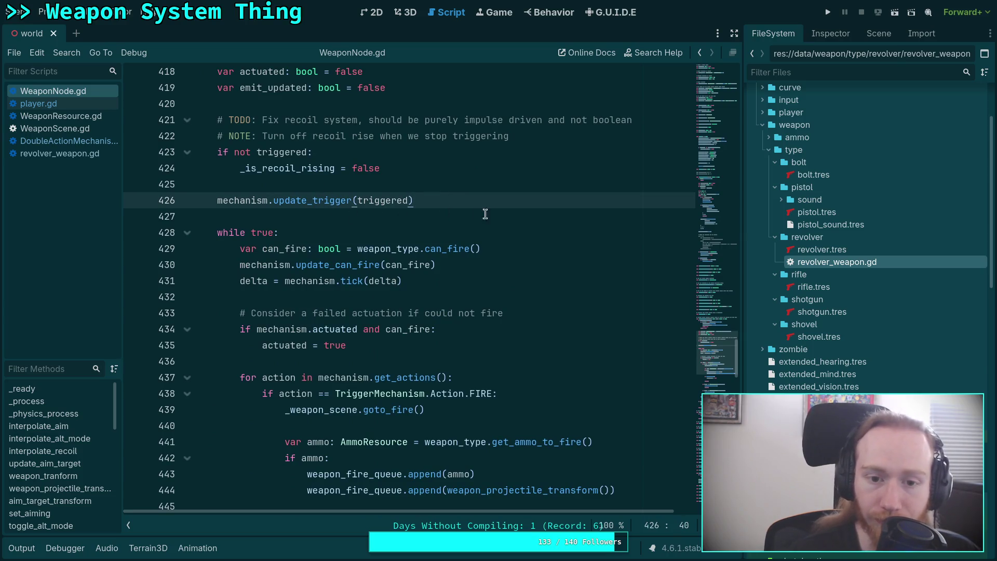
pyautogui.scroll(2, 445, 304)
pyautogui.scroll(-3, 386, 345)
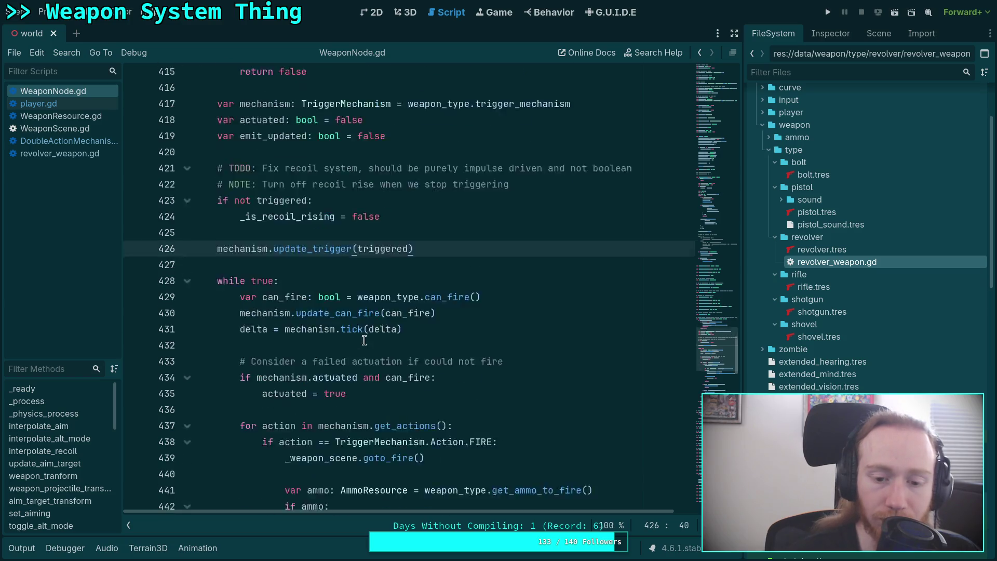
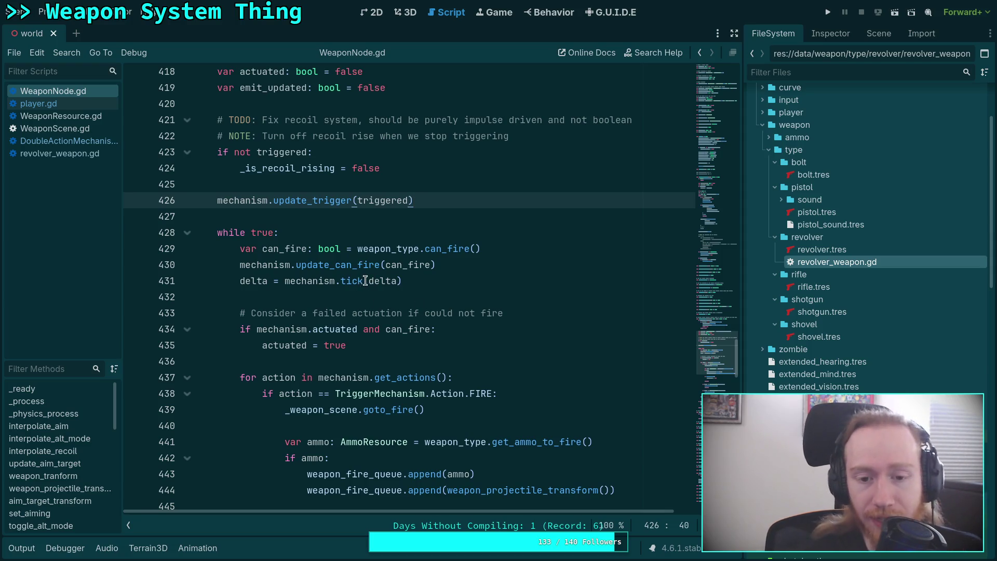
# Step: Inspect the update_trigger and mechanism.tick(delta) calls on lines 426–431 of WeaponNode.gd
pyautogui.doubleClick(286, 204)
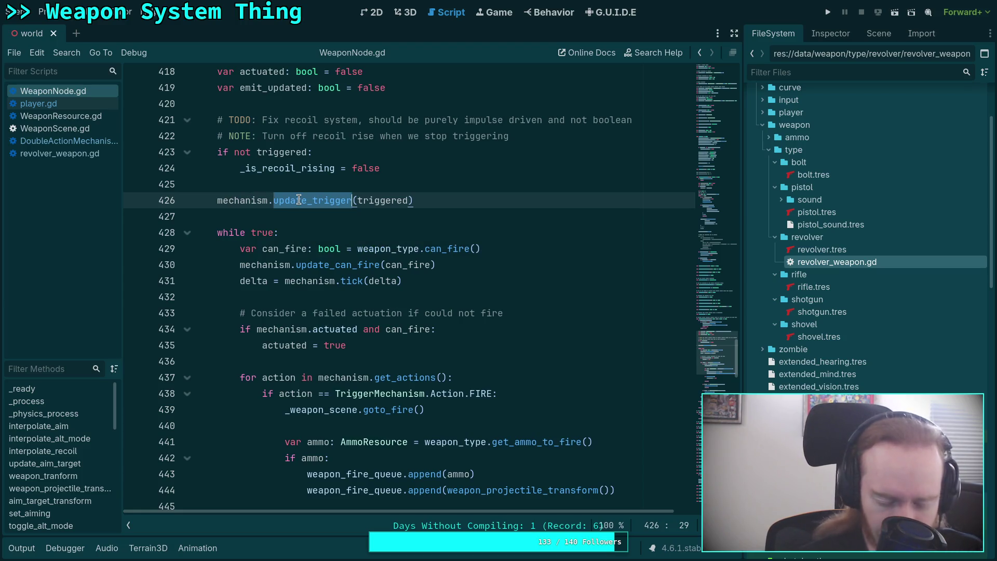
pyautogui.click(347, 280)
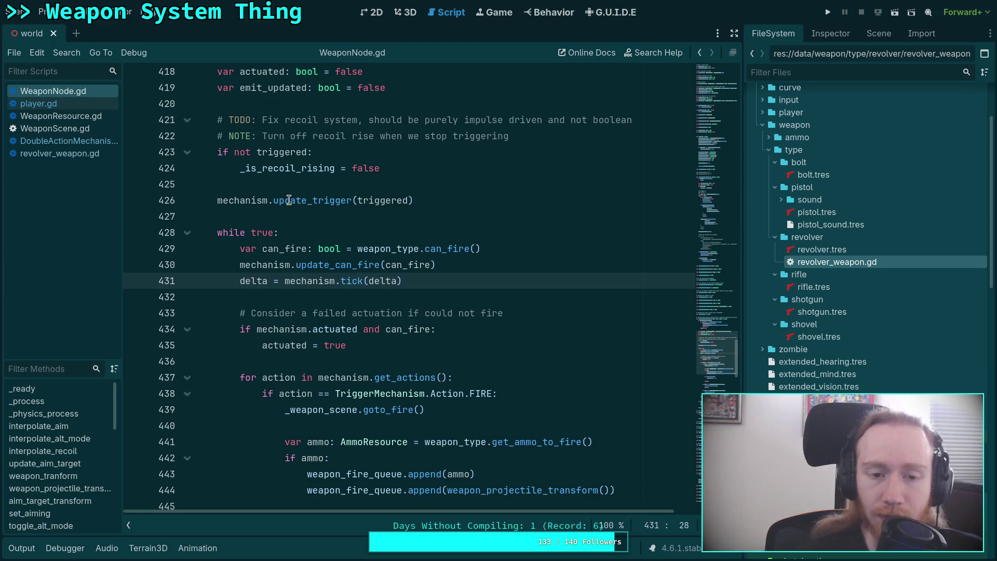
pyautogui.doubleClick(228, 201)
pyautogui.hotkey('shift', 'End')
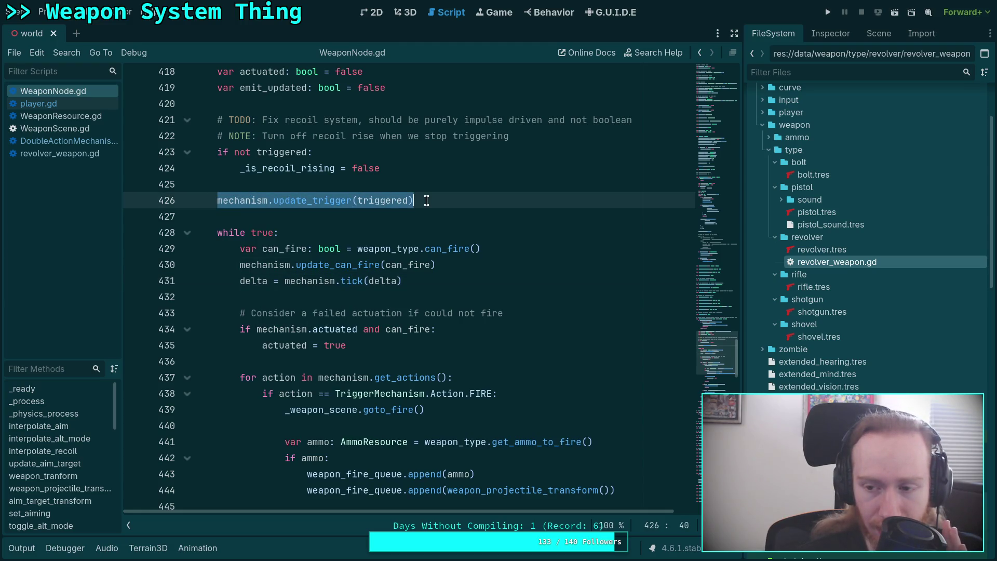
pyautogui.moveTo(264, 280); pyautogui.dragTo(398, 281)
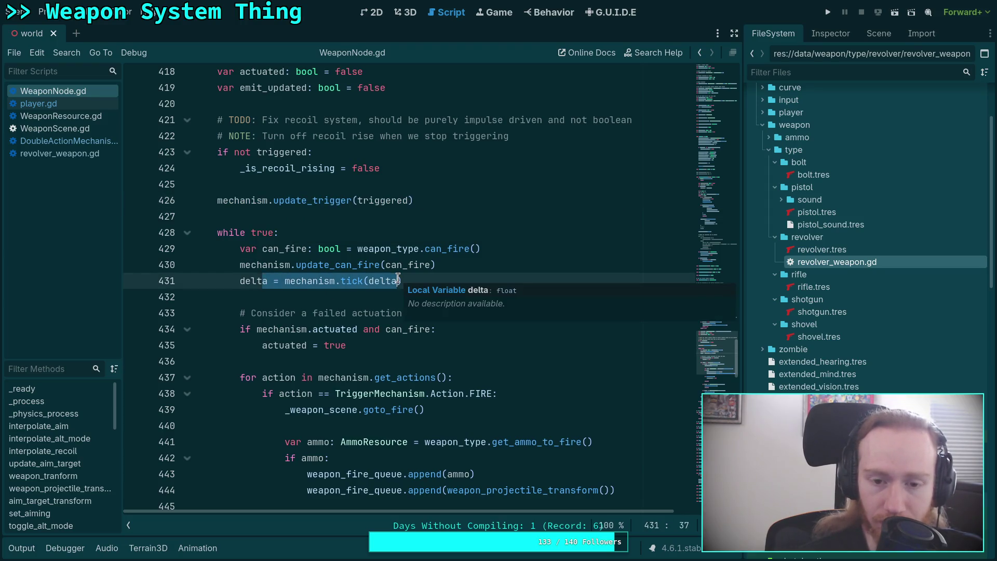
pyautogui.click(398, 280)
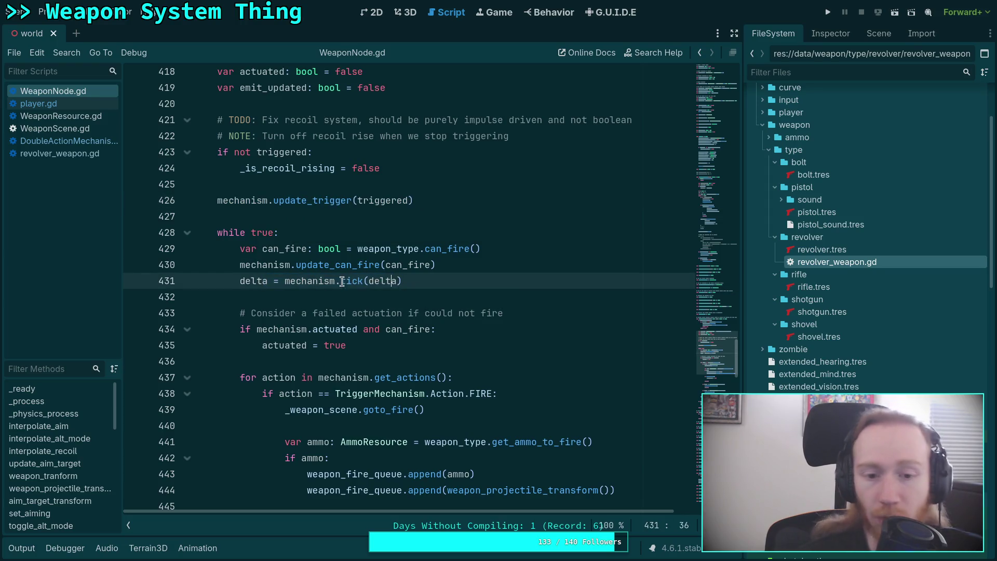
pyautogui.moveTo(284, 281); pyautogui.dragTo(410, 281)
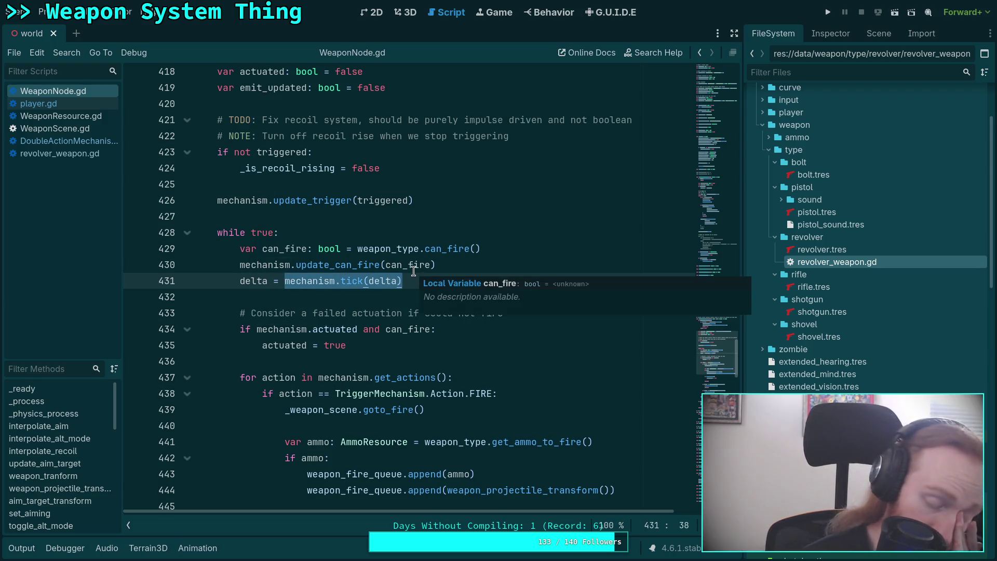
pyautogui.click(365, 216)
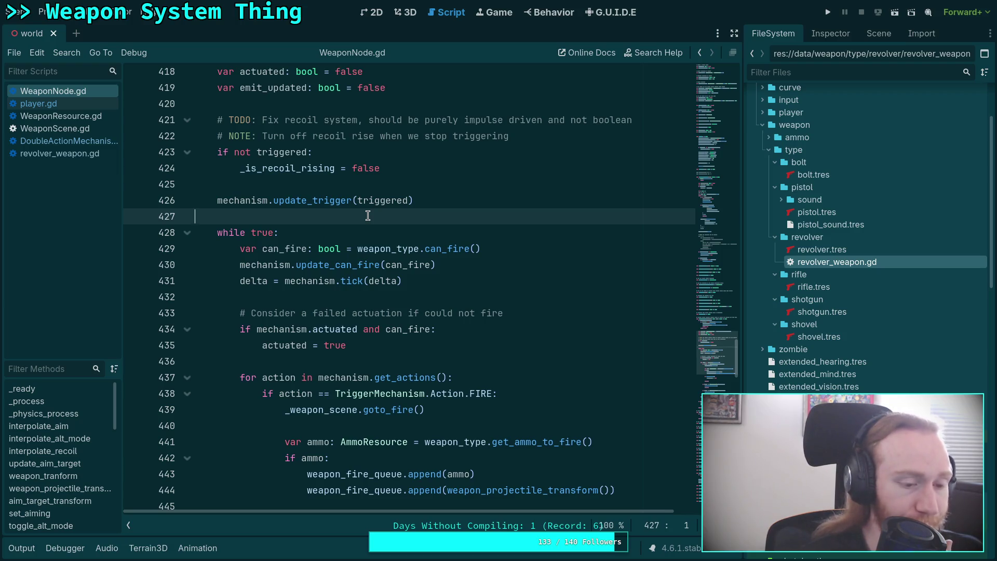
pyautogui.scroll(5, 368, 215)
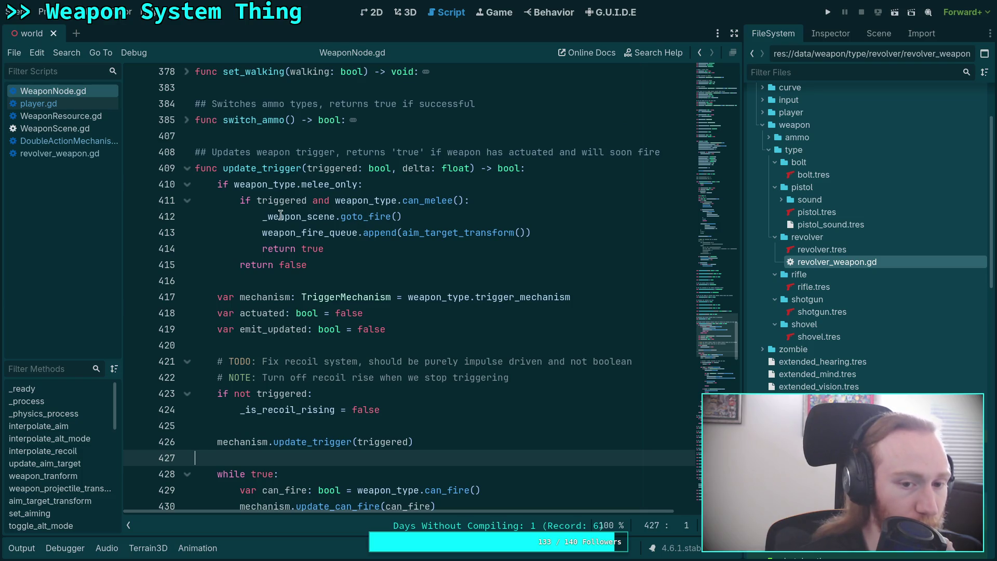
# Step: In player.gd, add weapon_node.charge() after the set_aiming call in the revolver alt-mode branch
pyautogui.click(82, 105)
pyautogui.scroll(-4, 363, 249)
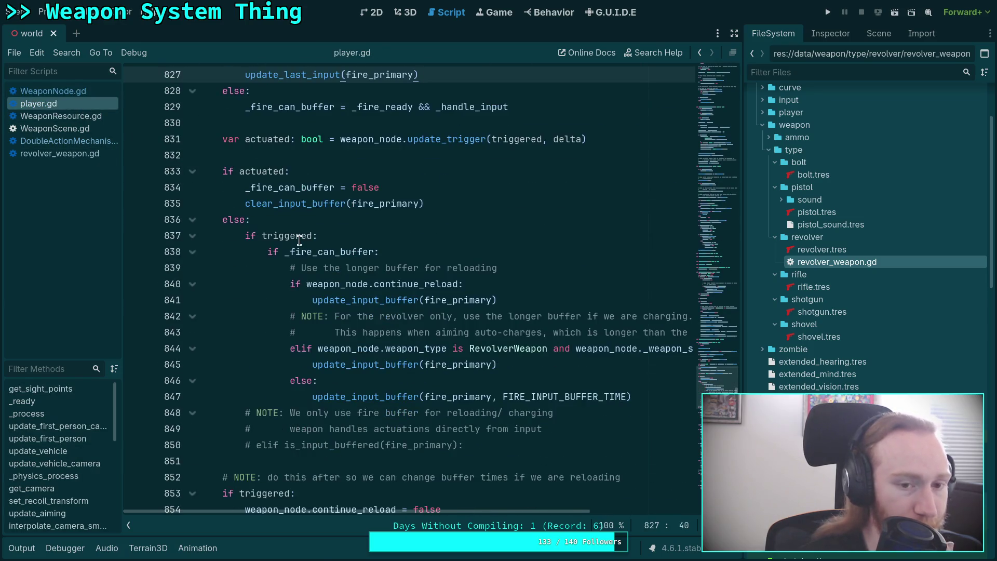
pyautogui.scroll(-12, 363, 249)
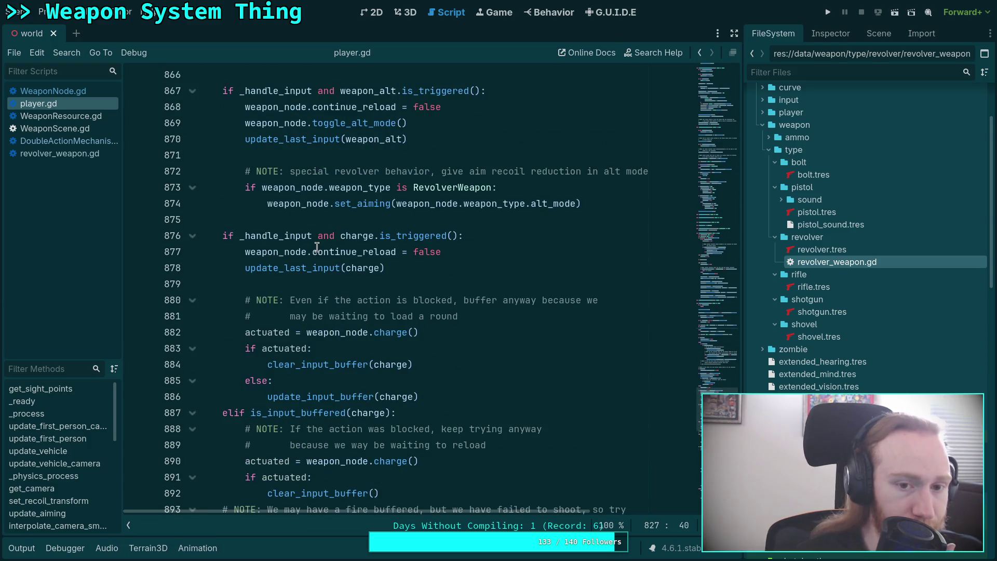
pyautogui.click(599, 203)
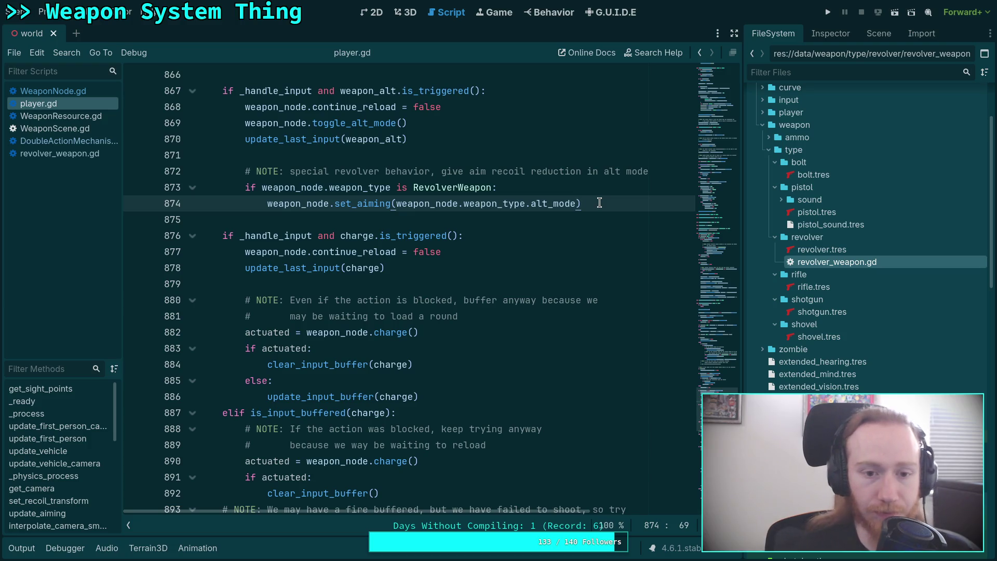
pyautogui.press('Return')
pyautogui.write('eapon_')
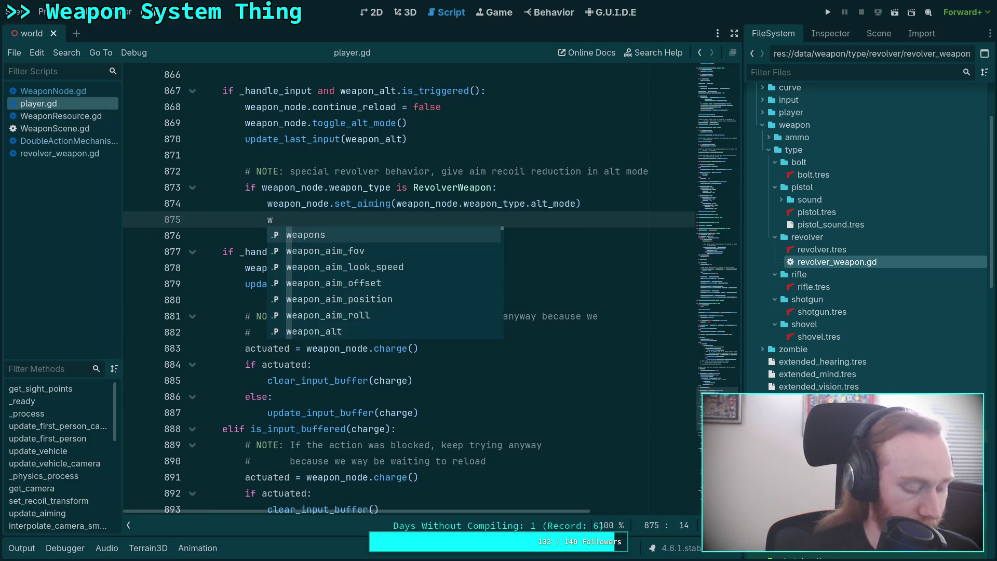
pyautogui.write('node.charge')
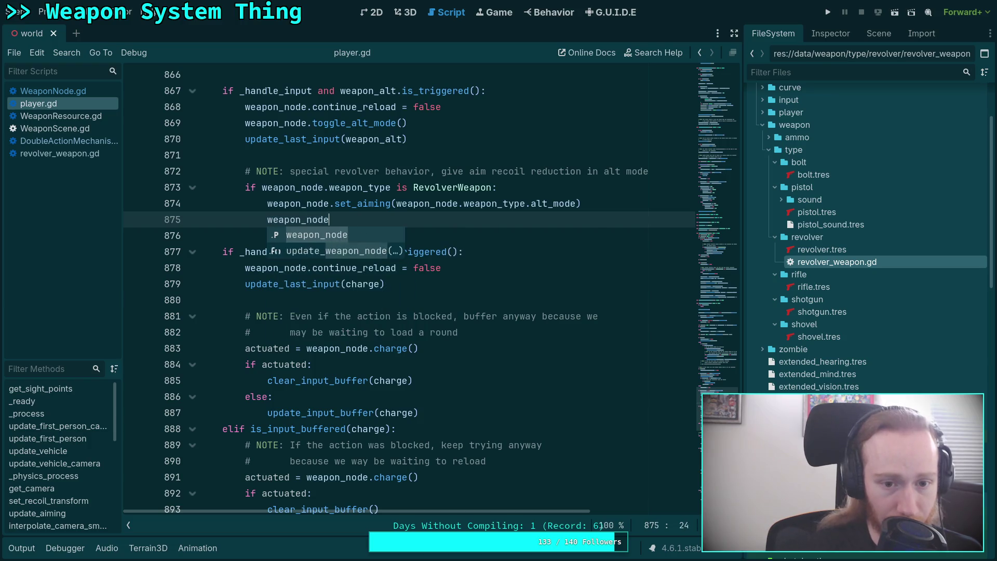
pyautogui.press('Return')
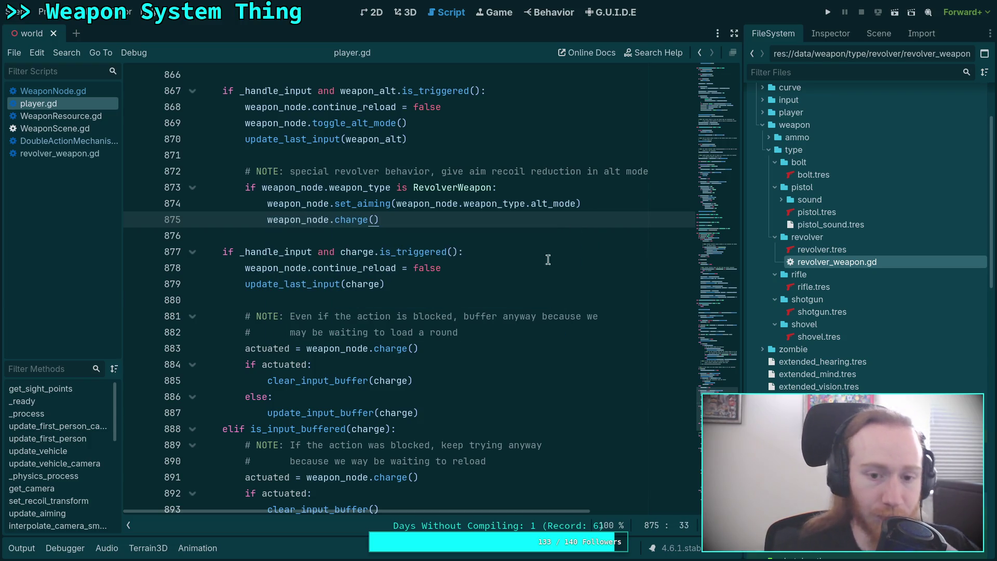
pyautogui.scroll(2, 475, 260)
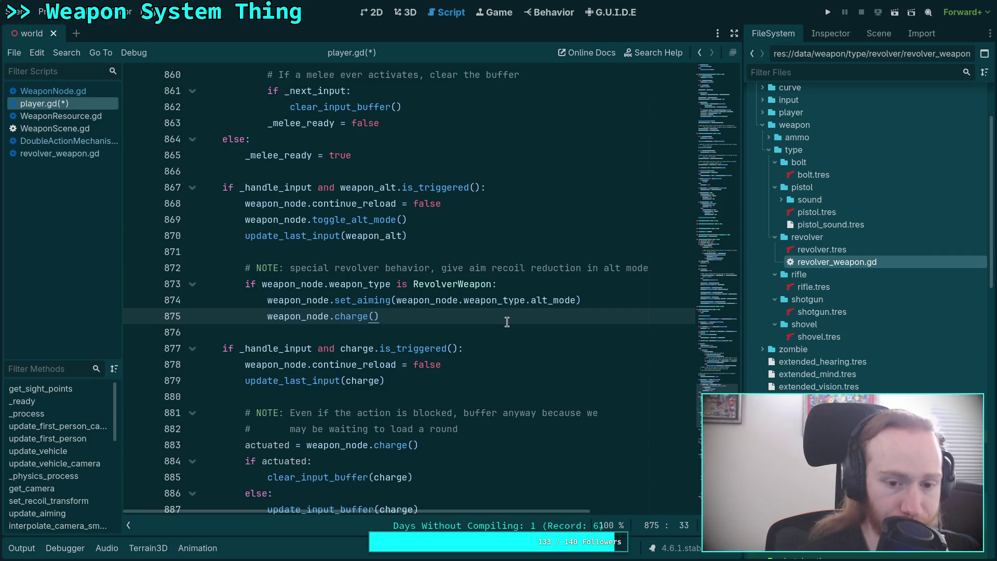
pyautogui.click(667, 271)
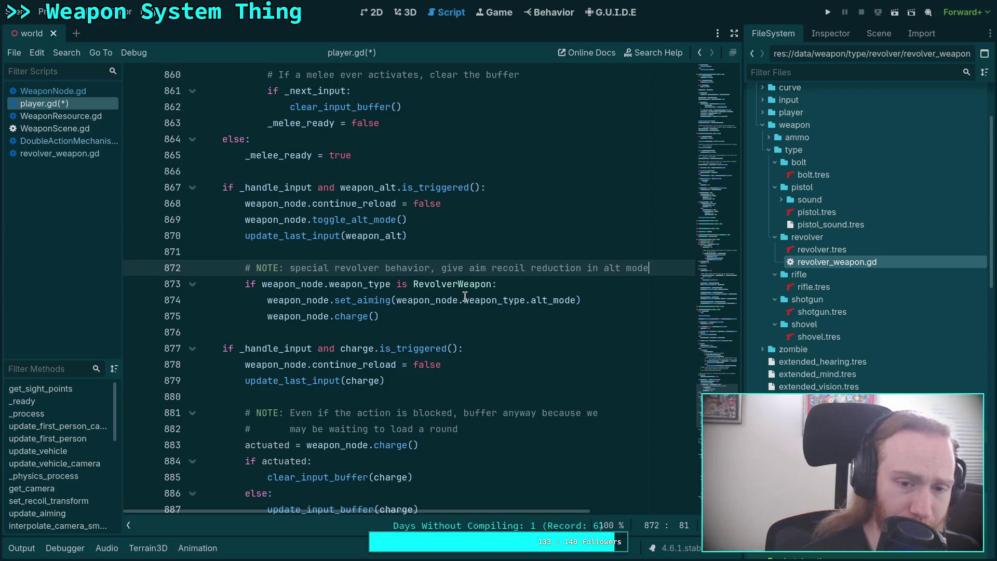
# Step: Guard charge() with 'if weapon_node.weapon_type.alt_mode:', commented '# Charge when entering alt mode'
pyautogui.tripleClick(408, 319)
pyautogui.click(644, 301)
pyautogui.press('Return')
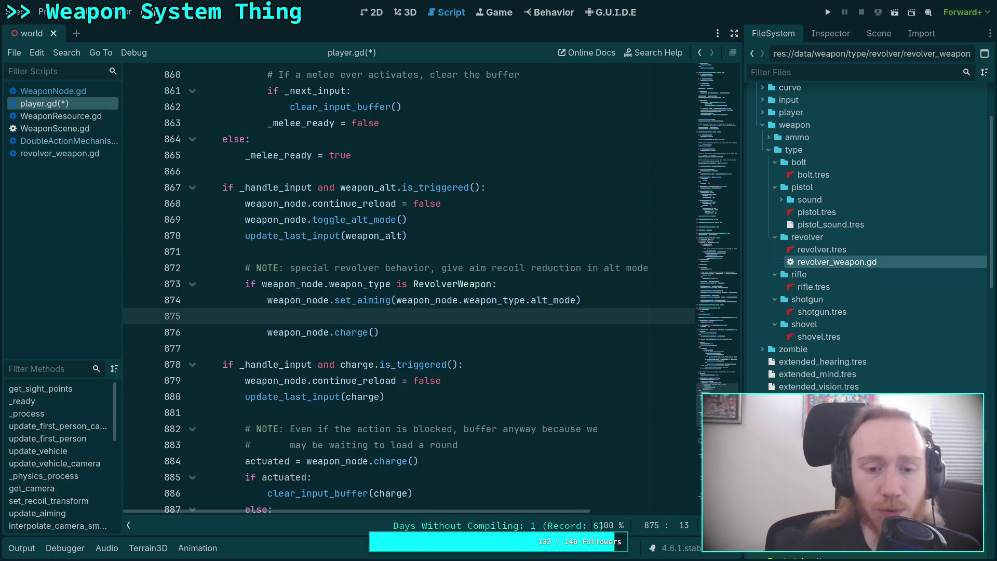
pyautogui.write('ifweapon_node.')
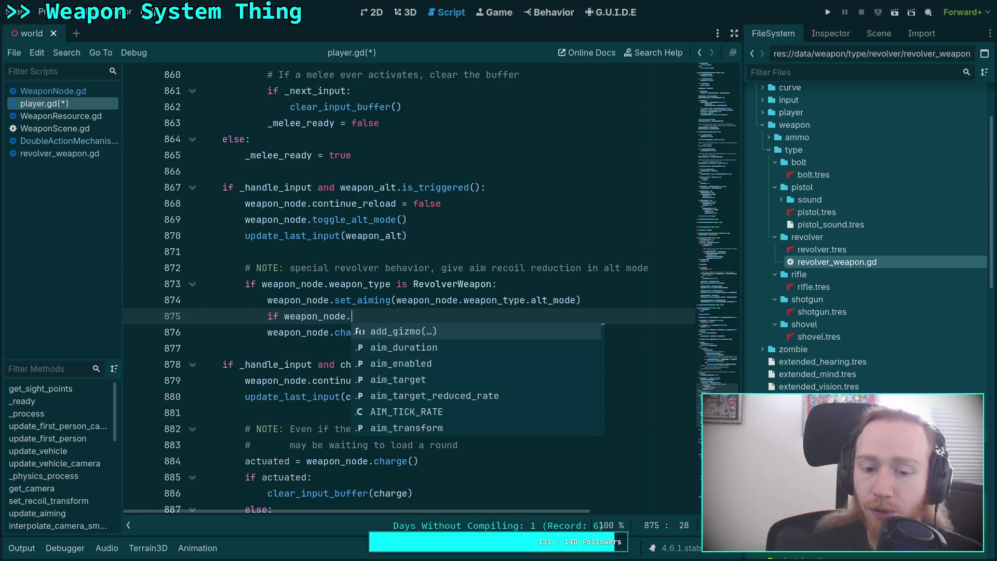
pyautogui.write('weapo')
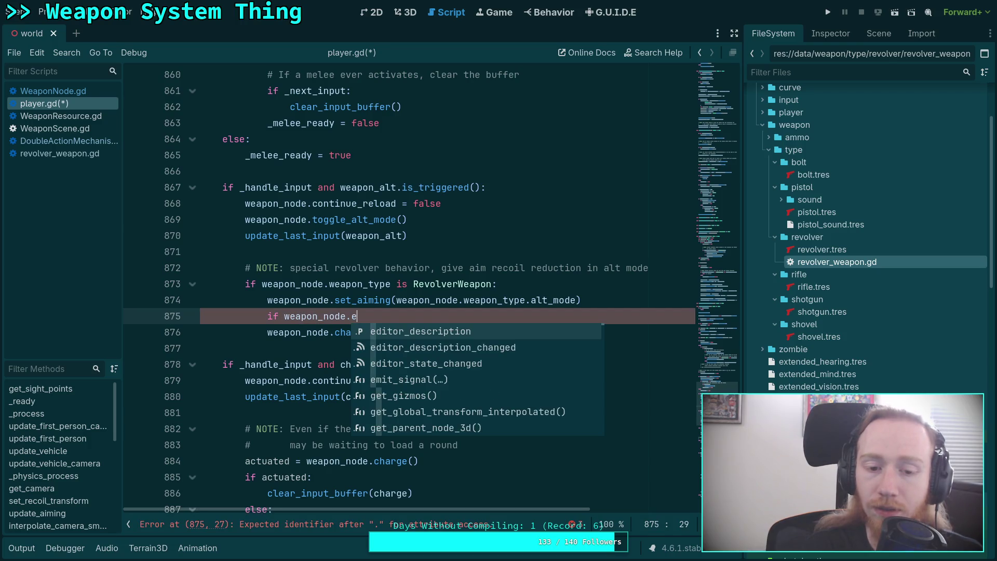
pyautogui.write('n_type.alt')
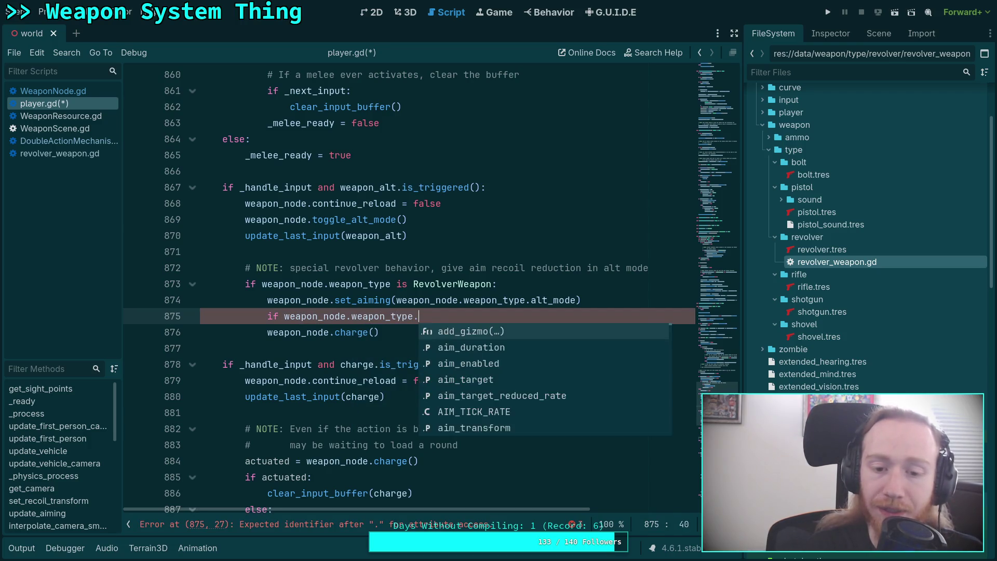
pyautogui.press('Return')
pyautogui.write(':')
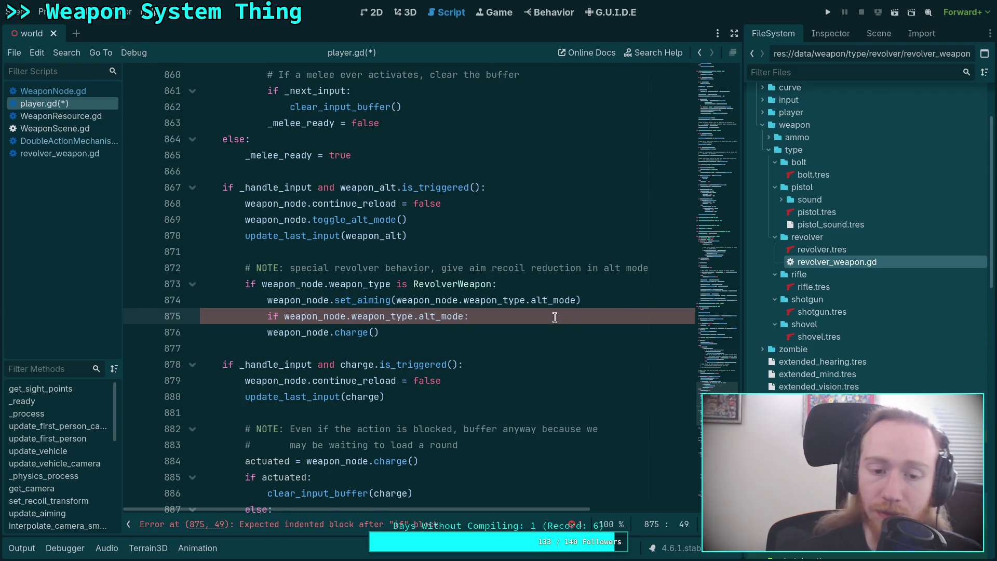
pyautogui.click(268, 332)
pyautogui.click(620, 300)
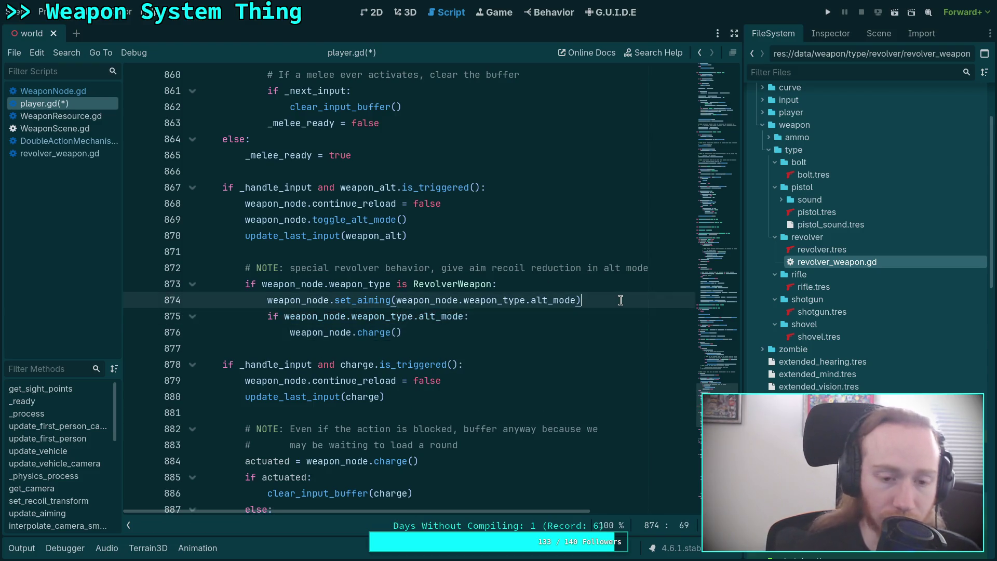
pyautogui.press('Return')
pyautogui.write('# Charge w')
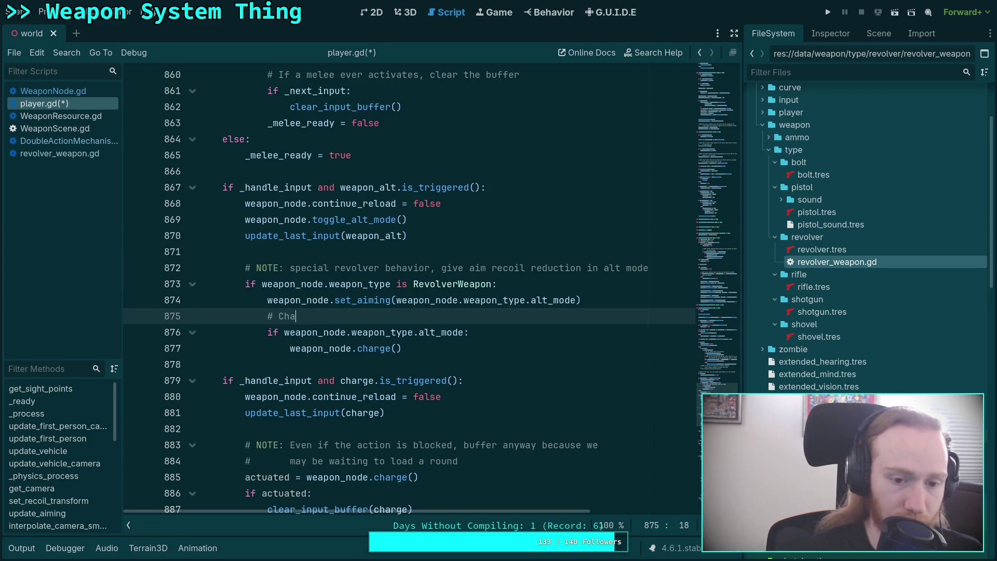
pyautogui.write('hen ent')
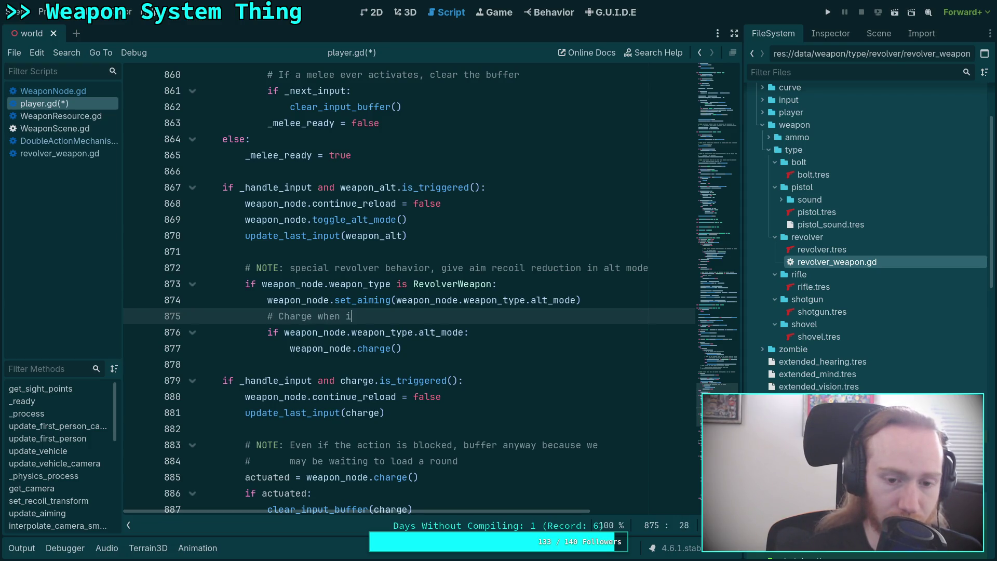
pyautogui.write('ering alt mo')
pyautogui.write('de')
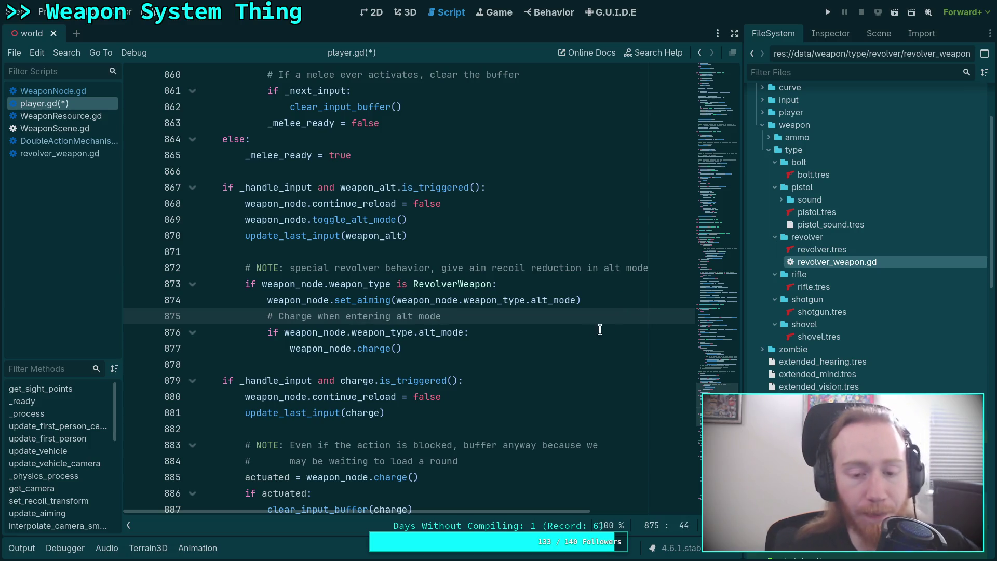
# Step: Jump to the charge() definition in WeaponNode.gd via Lookup Symbol
pyautogui.click(509, 360)
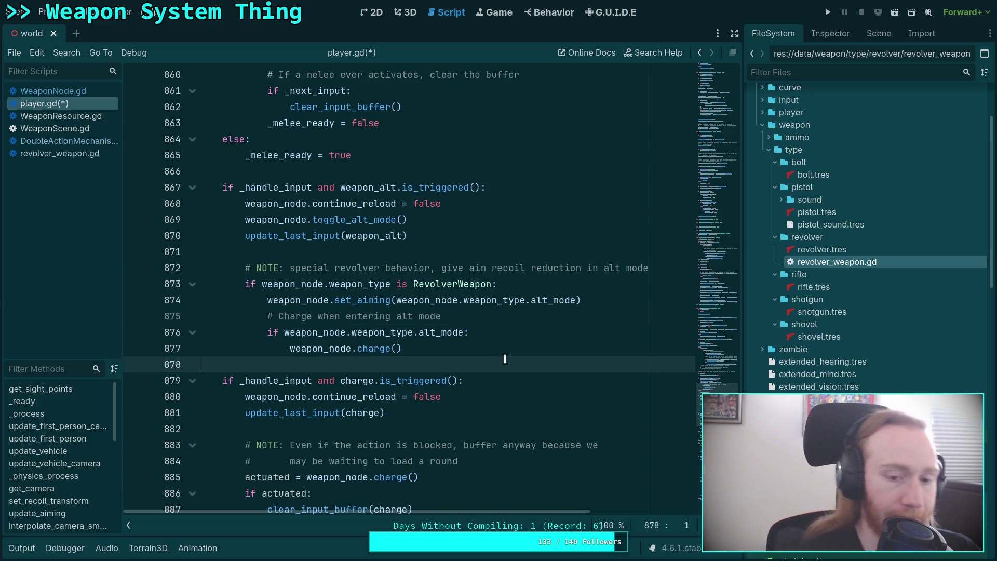
pyautogui.rightClick(366, 350)
pyautogui.click(414, 513)
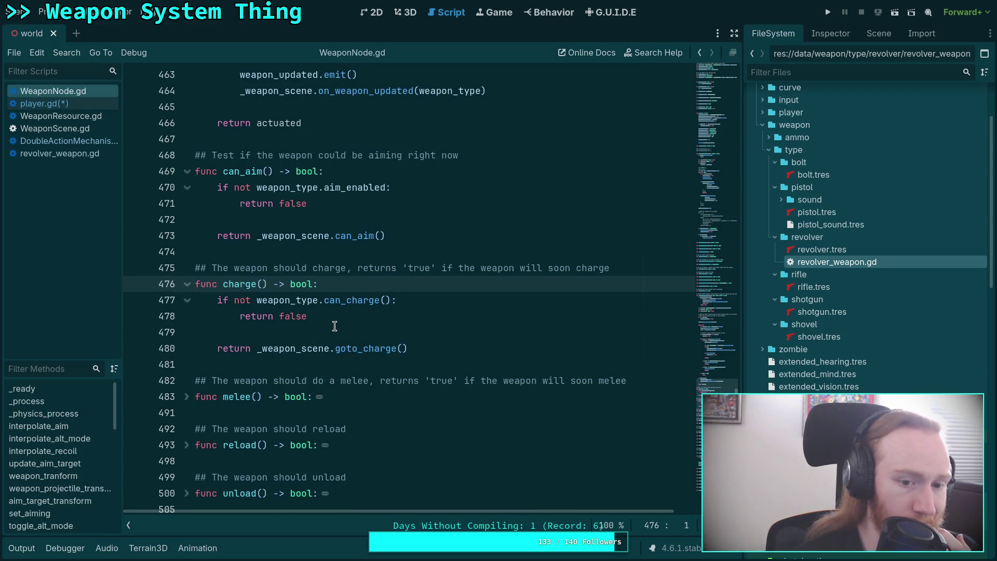
# Step: Examine charge() in WeaponNode.gd and can_charge in the revolver weapon script
pyautogui.click(350, 300)
pyautogui.rightClick(355, 301)
pyautogui.click(394, 474)
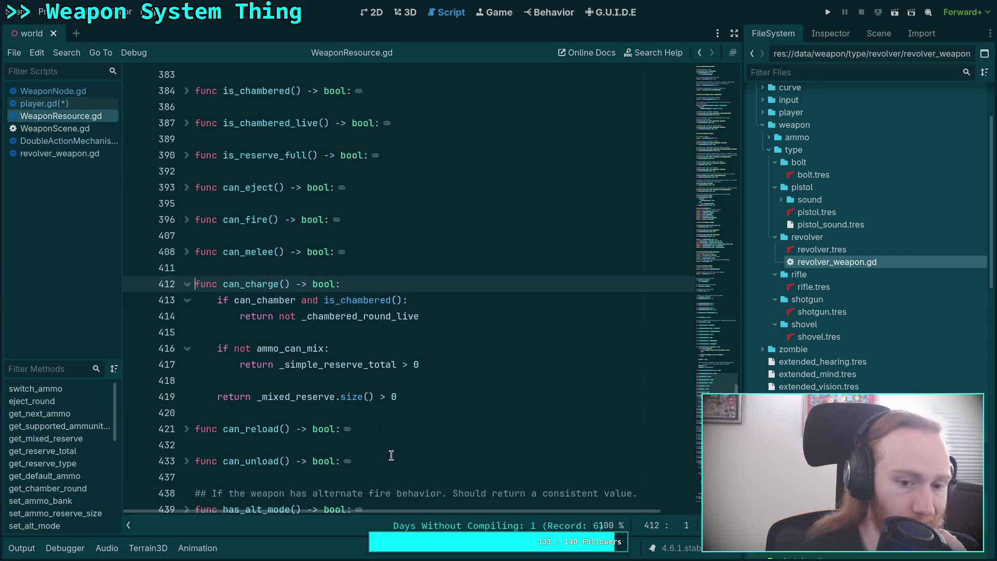
pyautogui.click(65, 154)
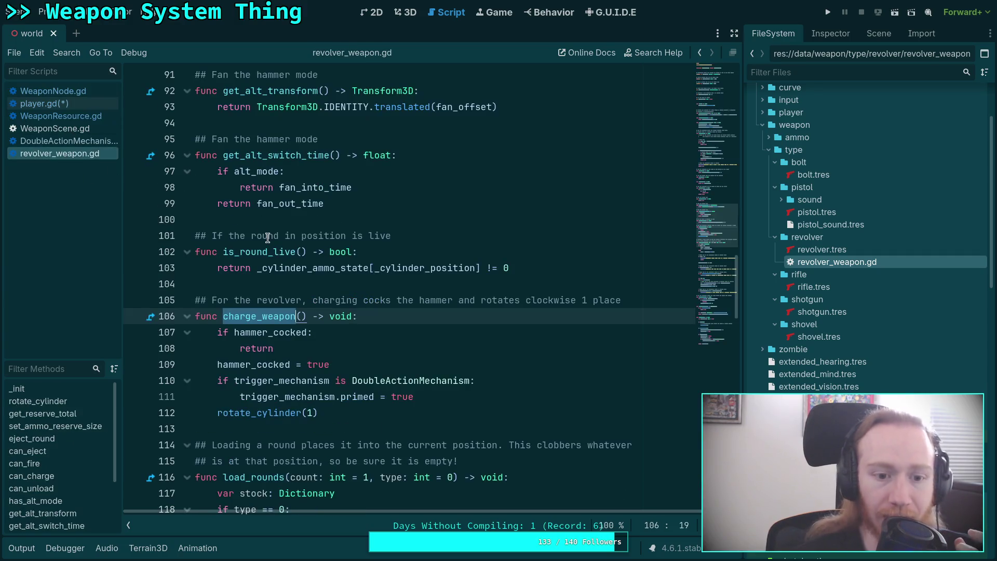
pyautogui.scroll(7, 325, 295)
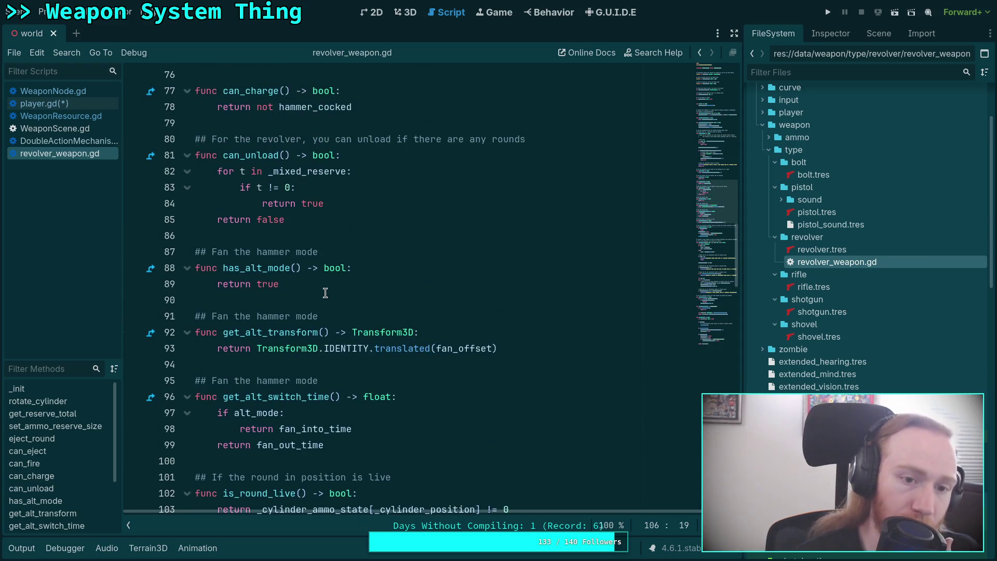
pyautogui.moveTo(368, 204)
pyautogui.mouseDown()
pyautogui.moveTo(218, 204)
pyautogui.moveTo(200, 189)
pyautogui.mouseUp()
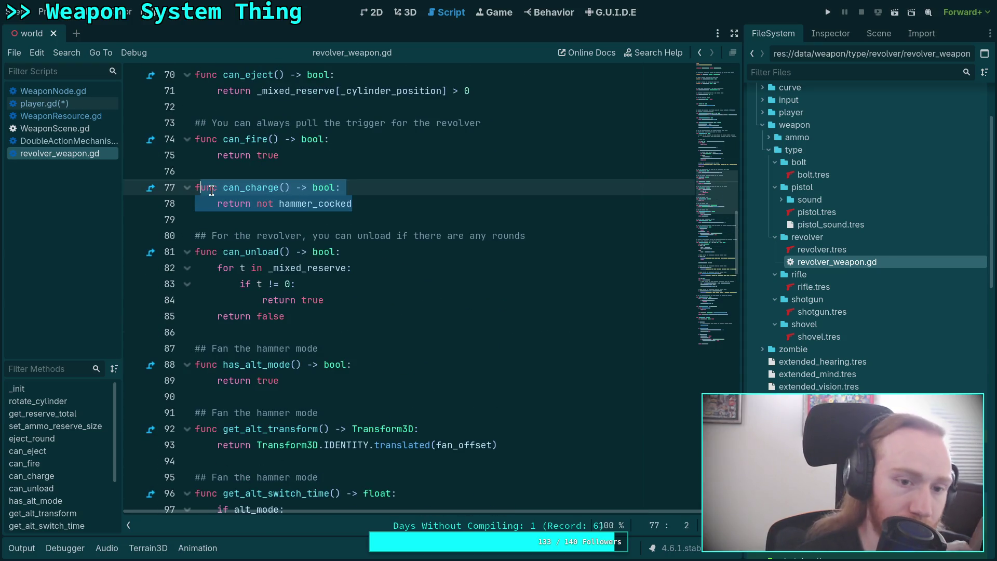
pyautogui.click(67, 106)
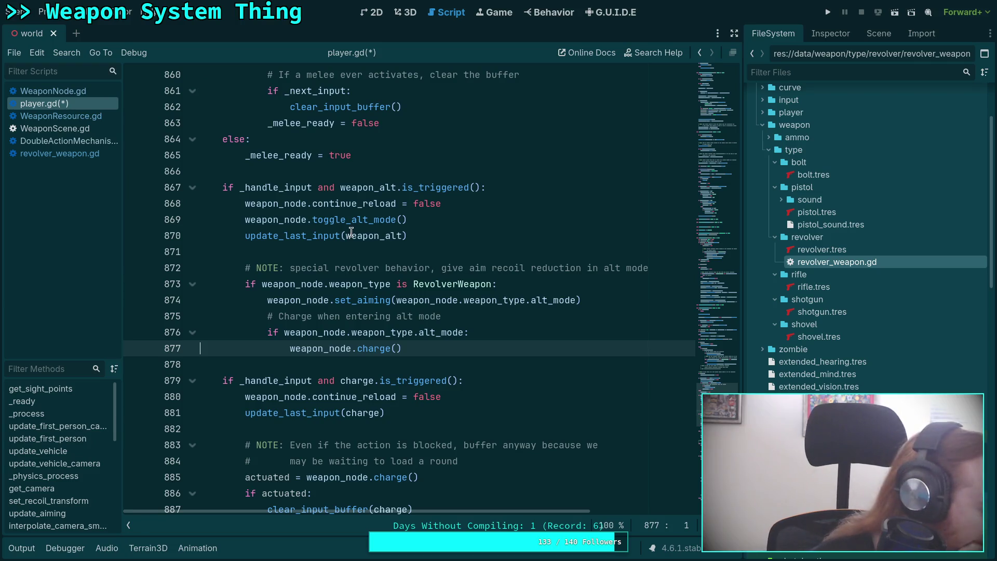
pyautogui.click(76, 95)
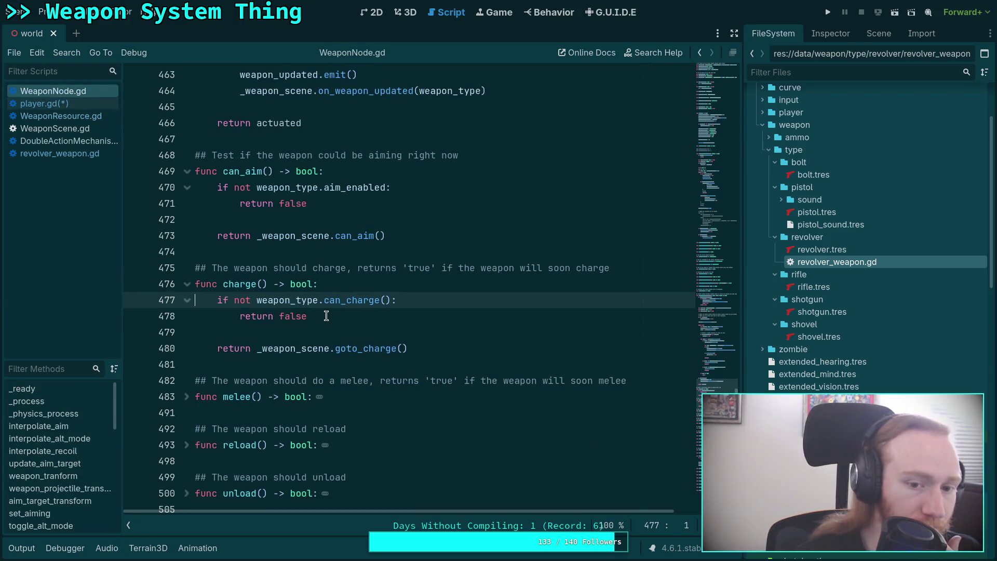
pyautogui.click(99, 103)
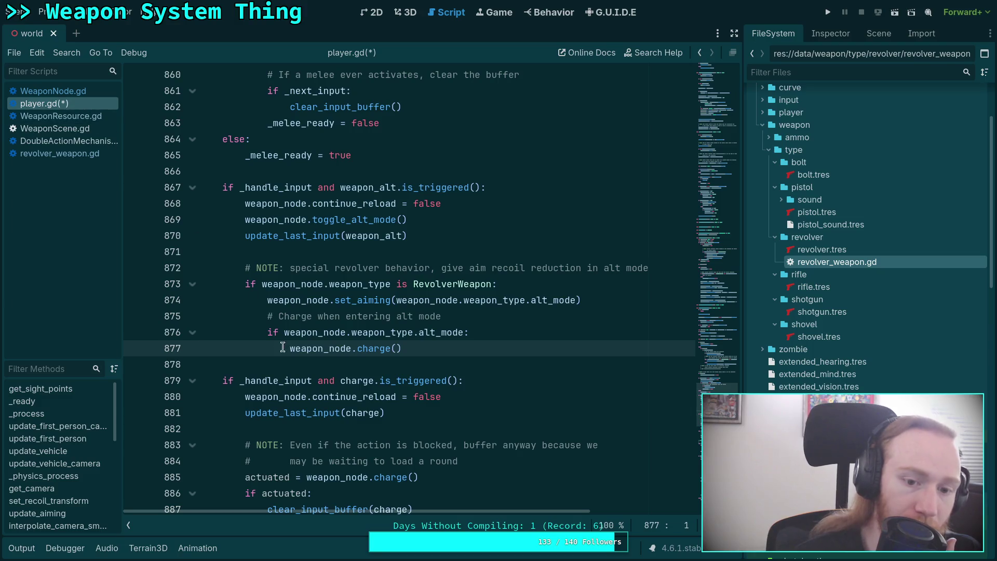
# Step: Replace 'alt mode' with 'fan hammer mode' in the player.gd comment and save
pyautogui.moveTo(485, 318); pyautogui.dragTo(395, 318)
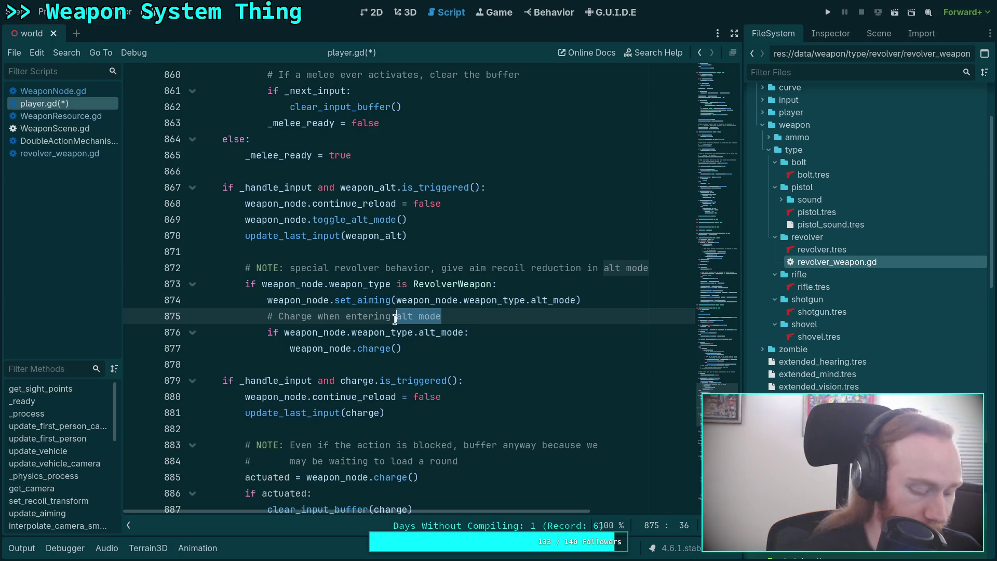
pyautogui.write('fan hammer mode')
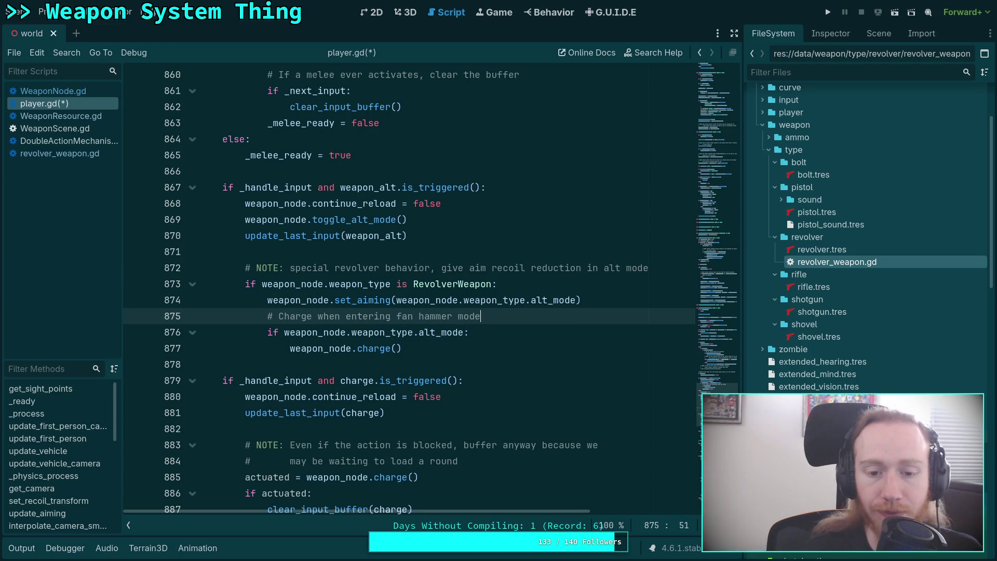
pyautogui.click(420, 366)
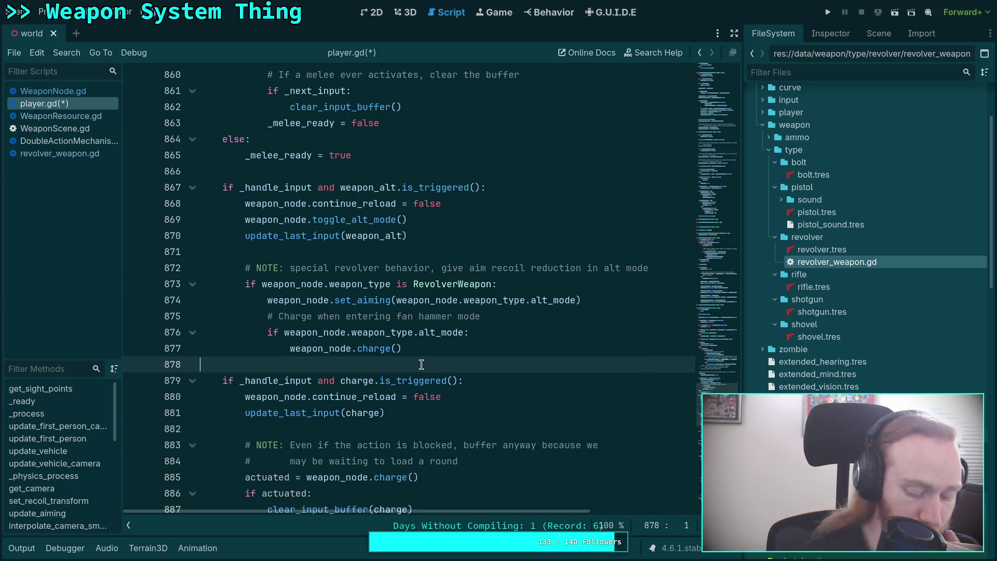
pyautogui.hotkey('ctrl', 's')
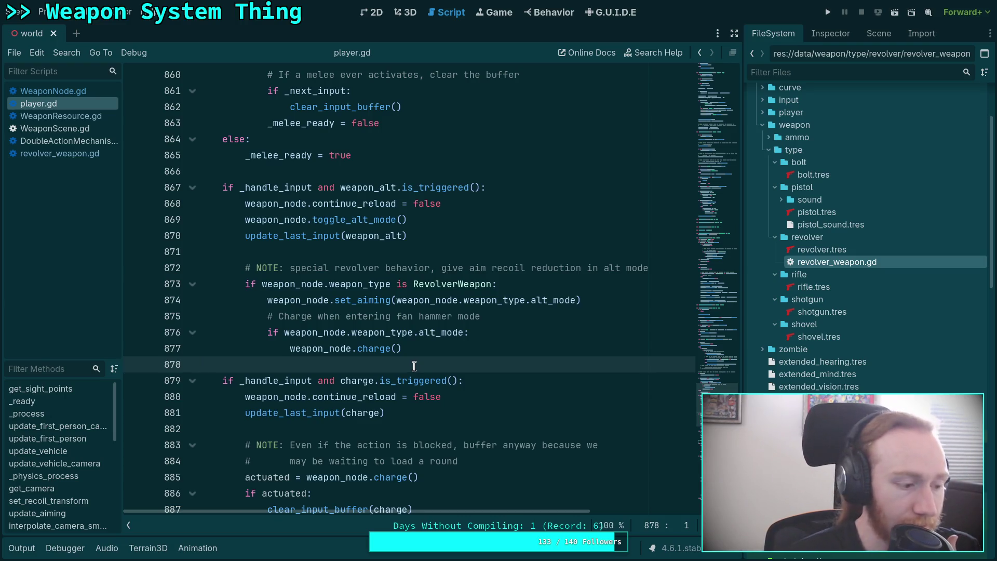
pyautogui.click(448, 349)
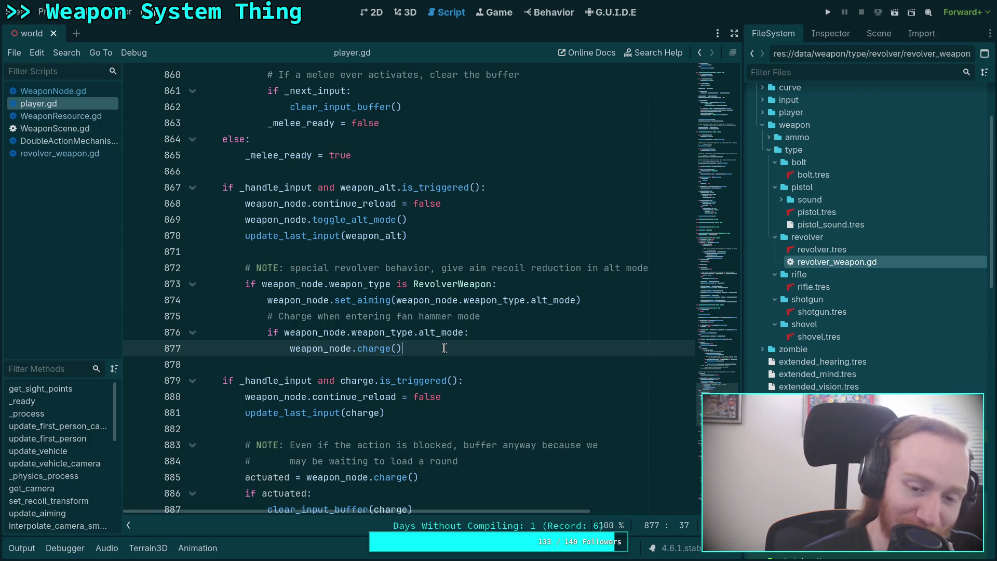
pyautogui.click(414, 360)
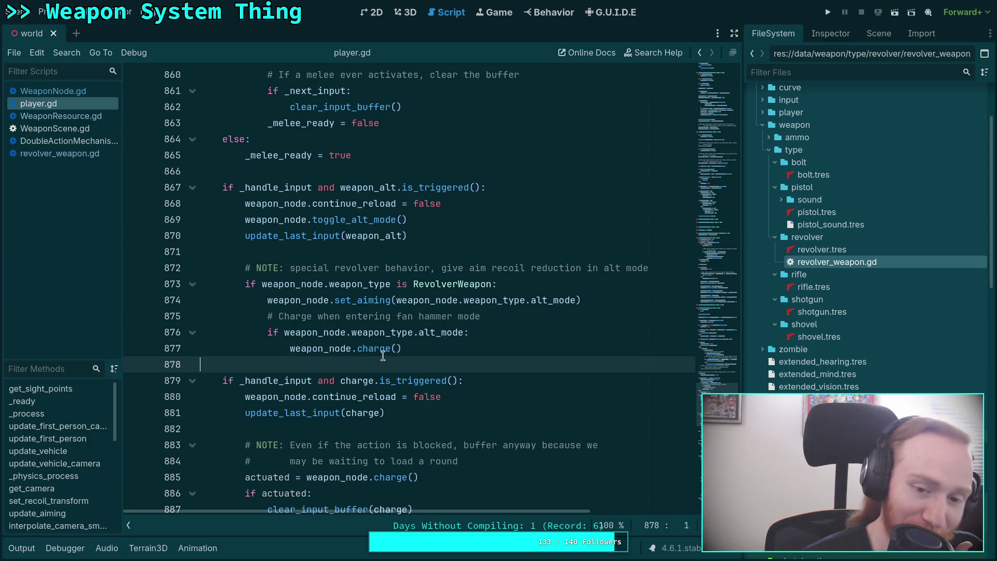
pyautogui.moveTo(403, 348); pyautogui.dragTo(267, 332)
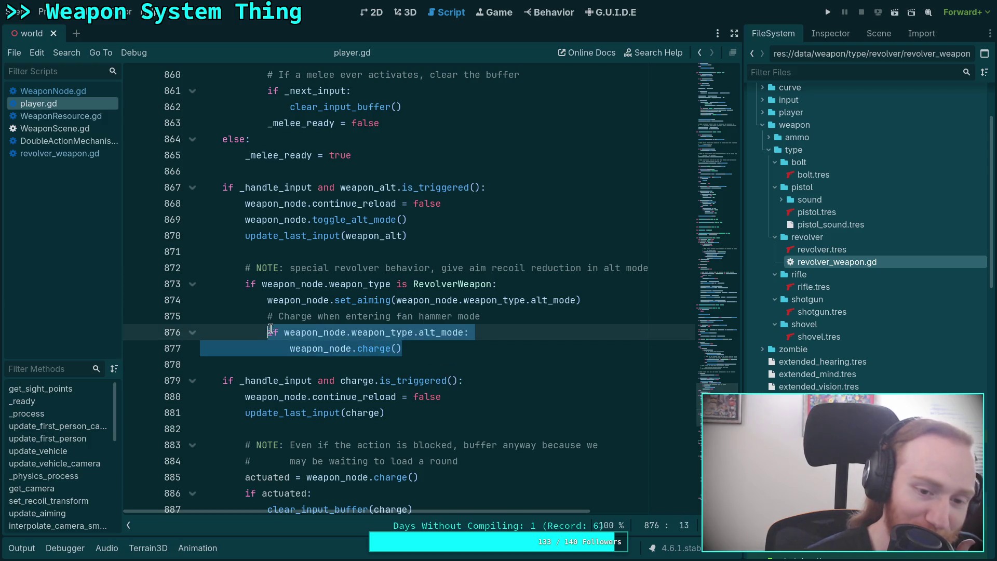
pyautogui.moveTo(389, 342)
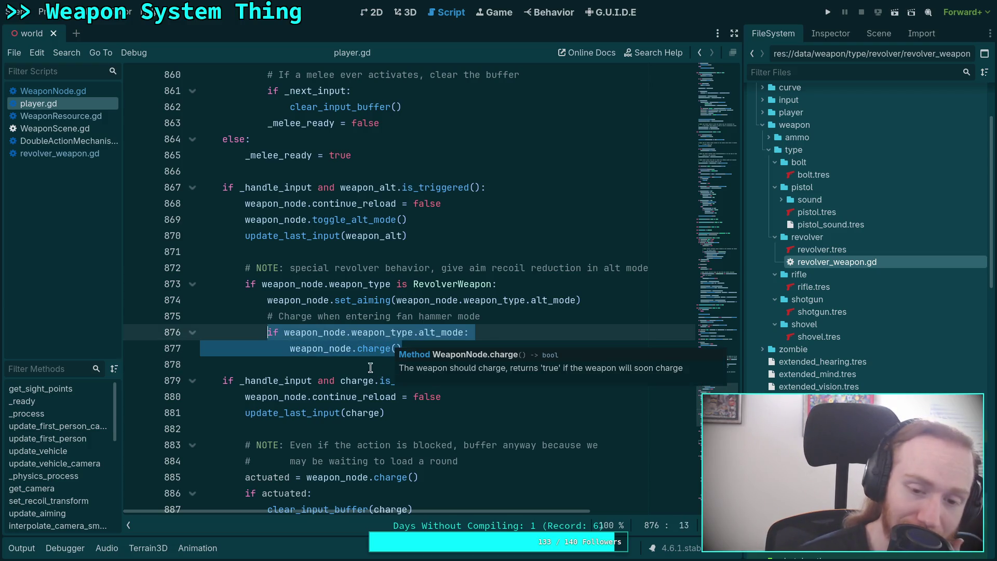
pyautogui.click(373, 366)
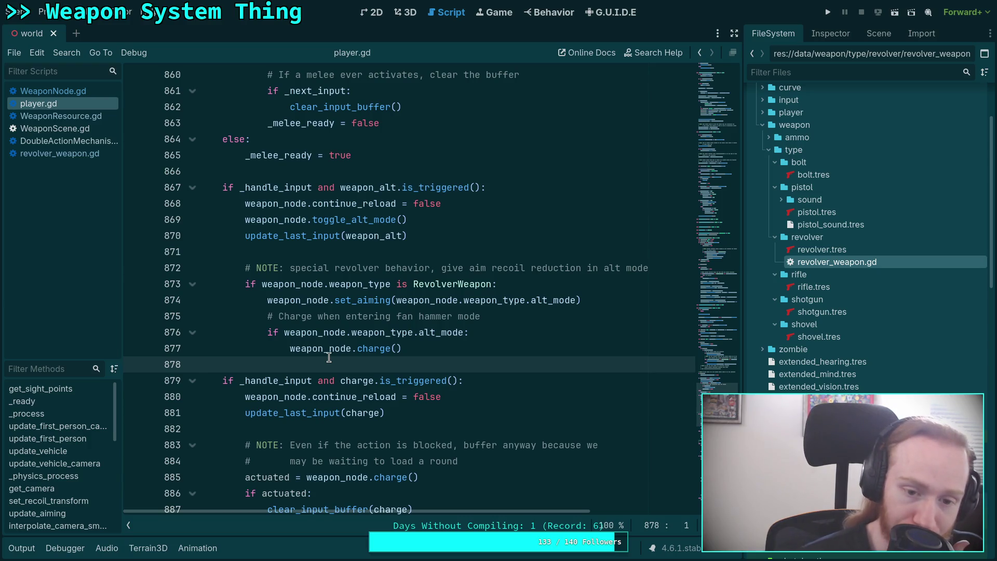
pyautogui.moveTo(400, 348)
pyautogui.mouseDown()
pyautogui.moveTo(289, 348)
pyautogui.moveTo(268, 332)
pyautogui.mouseUp()
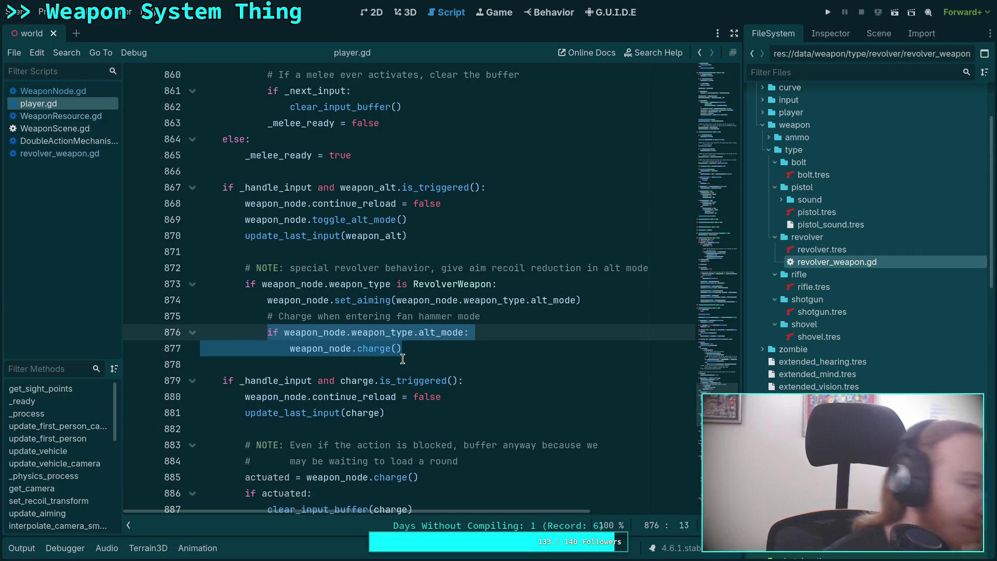
pyautogui.scroll(2, 405, 356)
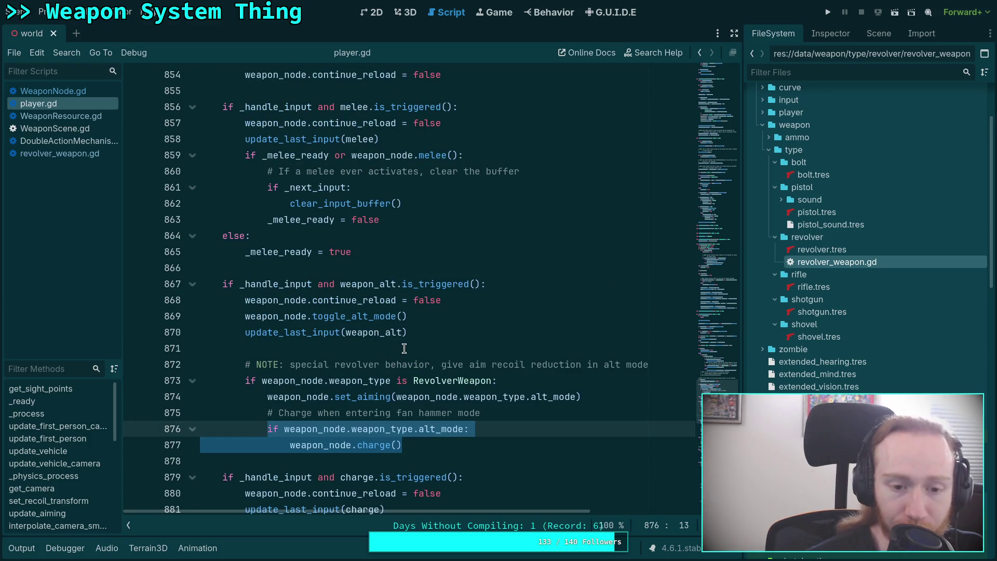
pyautogui.scroll(1, 404, 349)
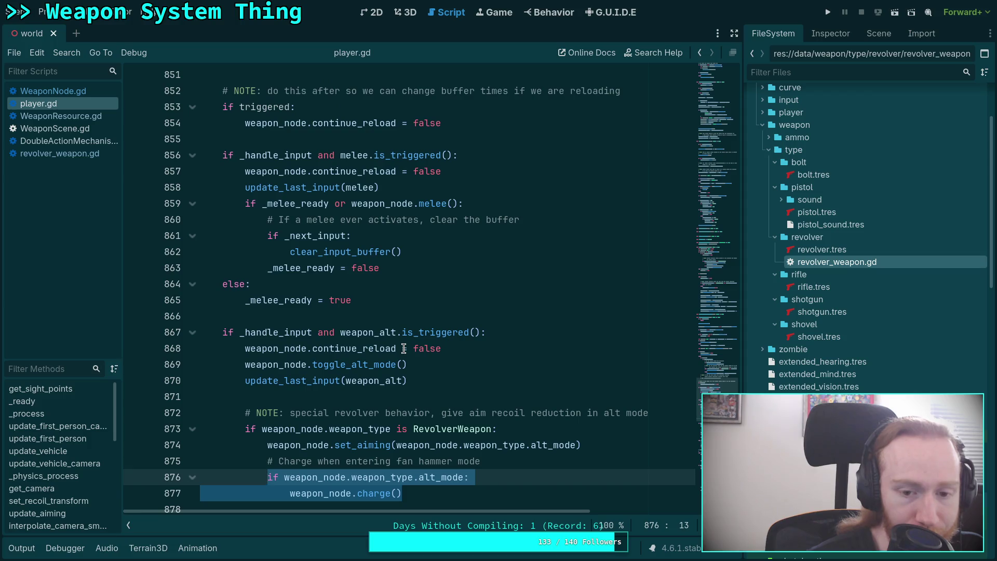
pyautogui.scroll(8, 404, 349)
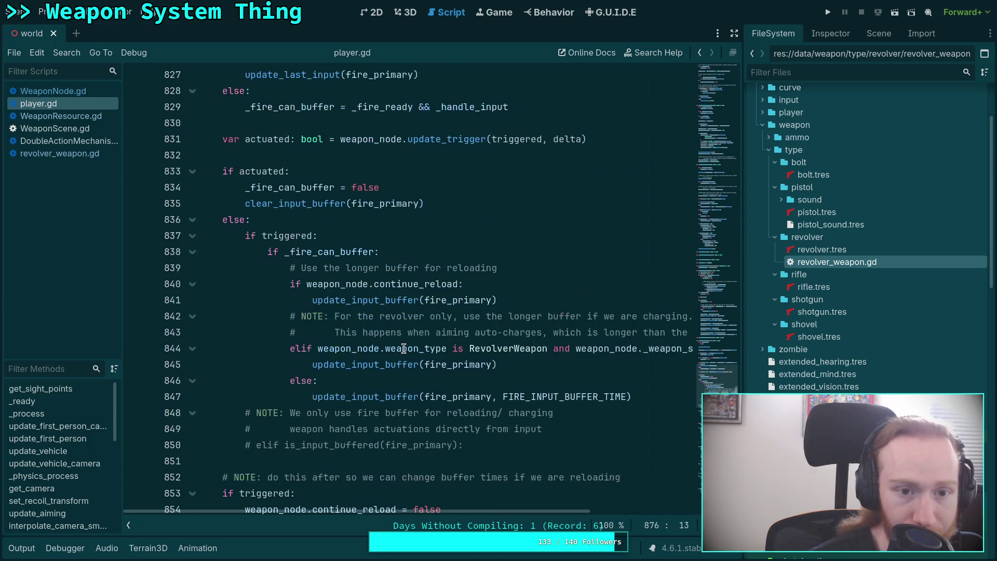
pyautogui.scroll(2, 404, 349)
pyautogui.click(440, 235)
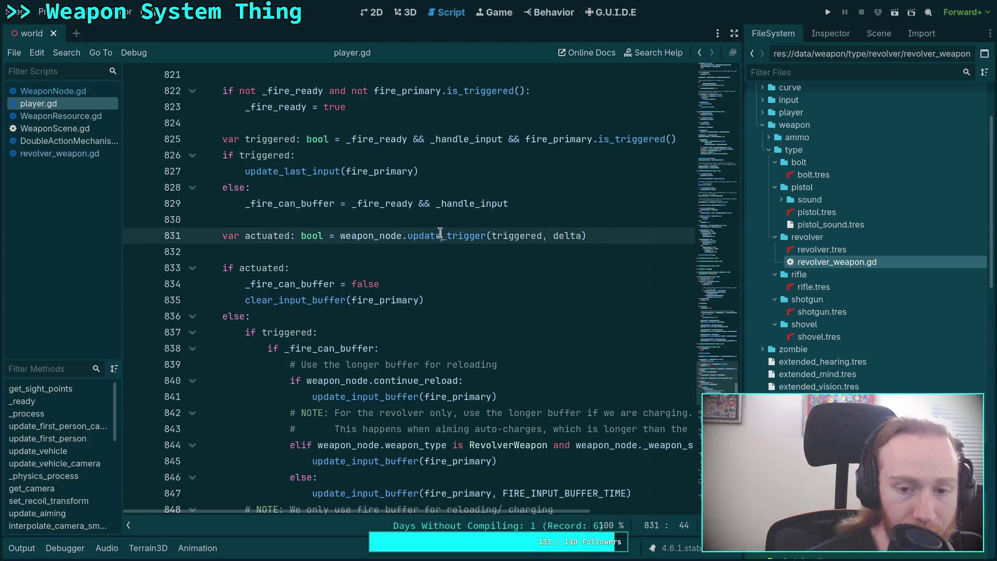
pyautogui.rightClick(440, 235)
# Step: Insert '# NOTE: Special case for revolver' after the melee-only block in update_trigger
pyautogui.click(494, 393)
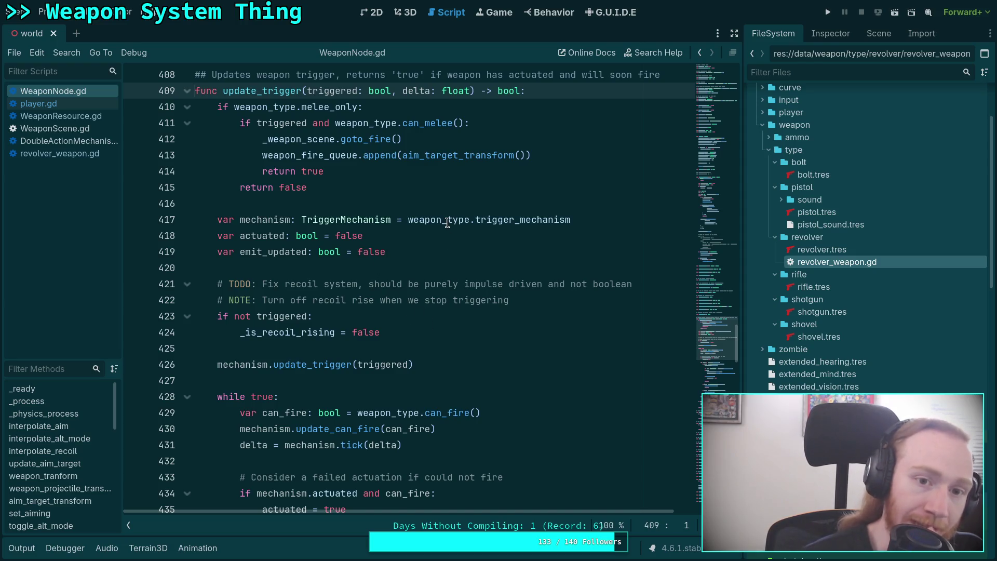
pyautogui.click(391, 197)
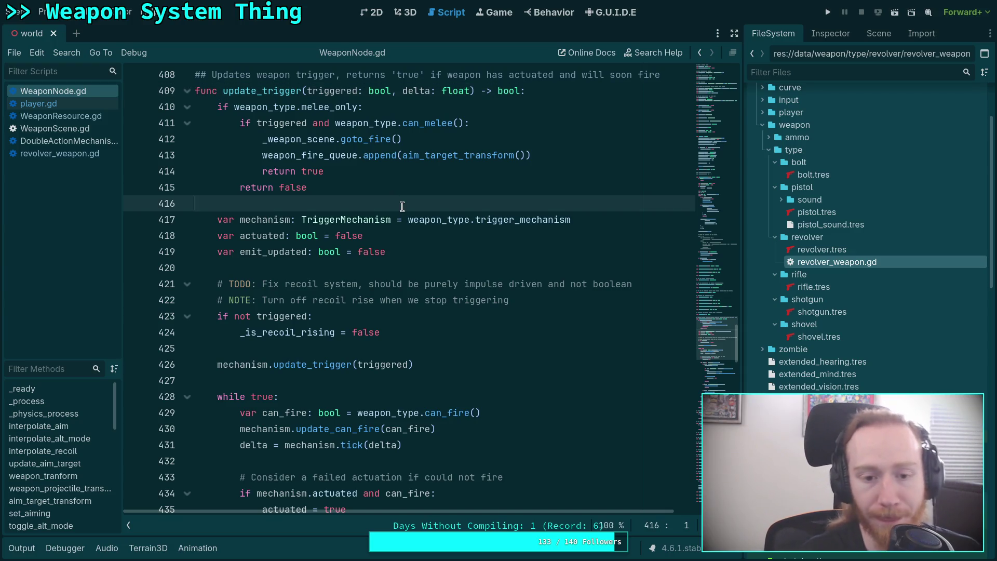
pyautogui.press('Return')
pyautogui.press('Return')
pyautogui.press('Up')
pyautogui.write('#')
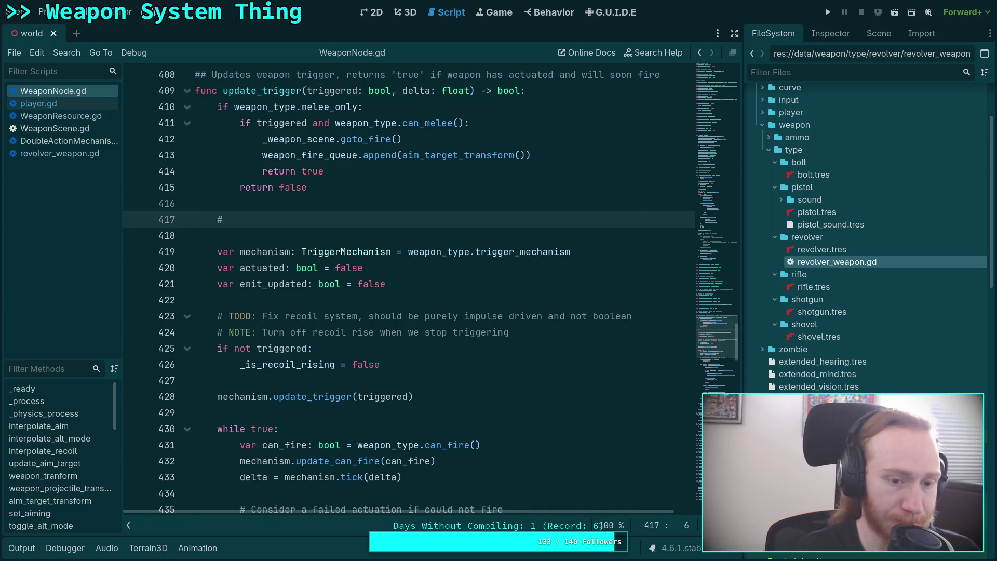
pyautogui.write(' NOTE')
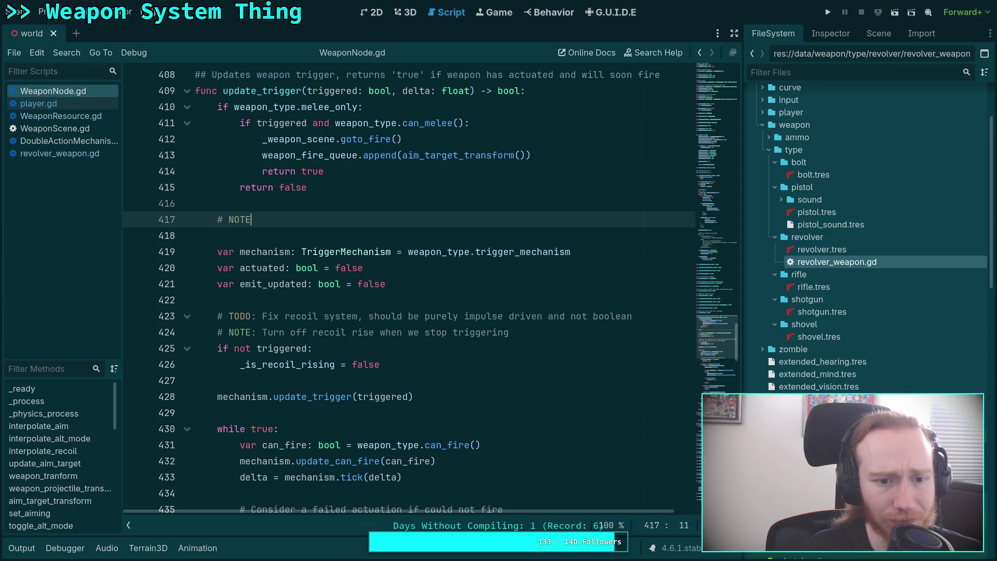
pyautogui.write(': Special ')
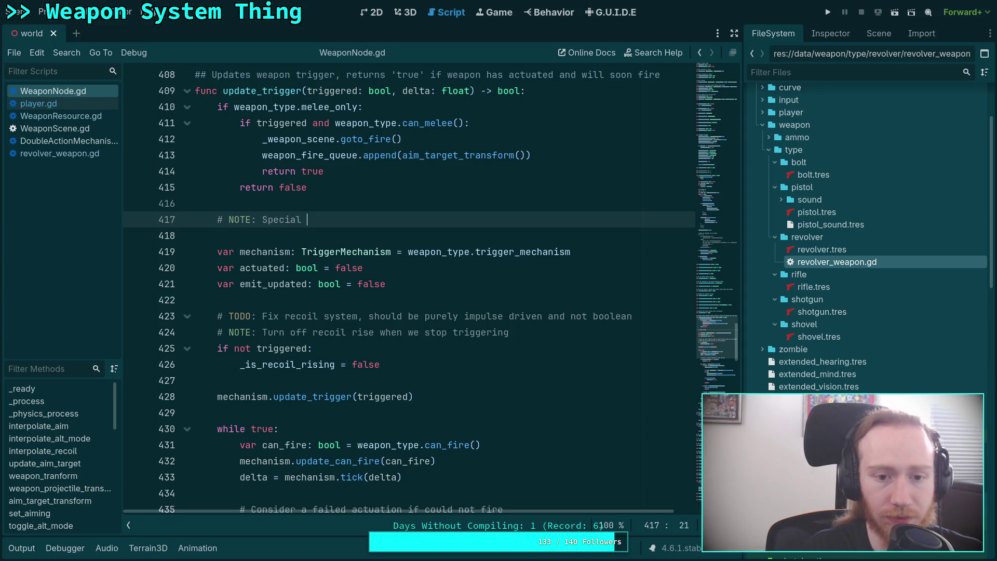
pyautogui.write('case for revolver')
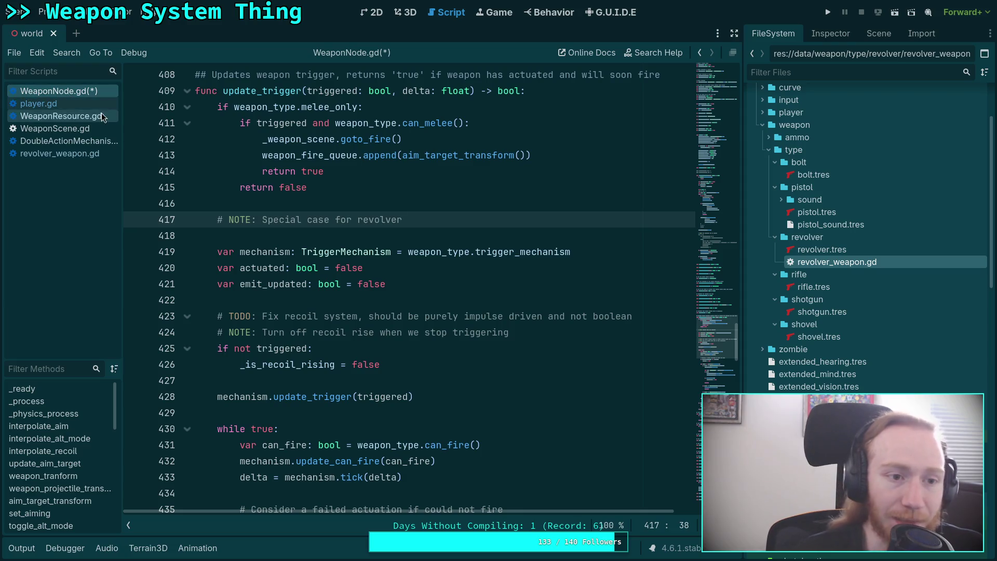
pyautogui.click(38, 103)
pyautogui.scroll(1, 294, 278)
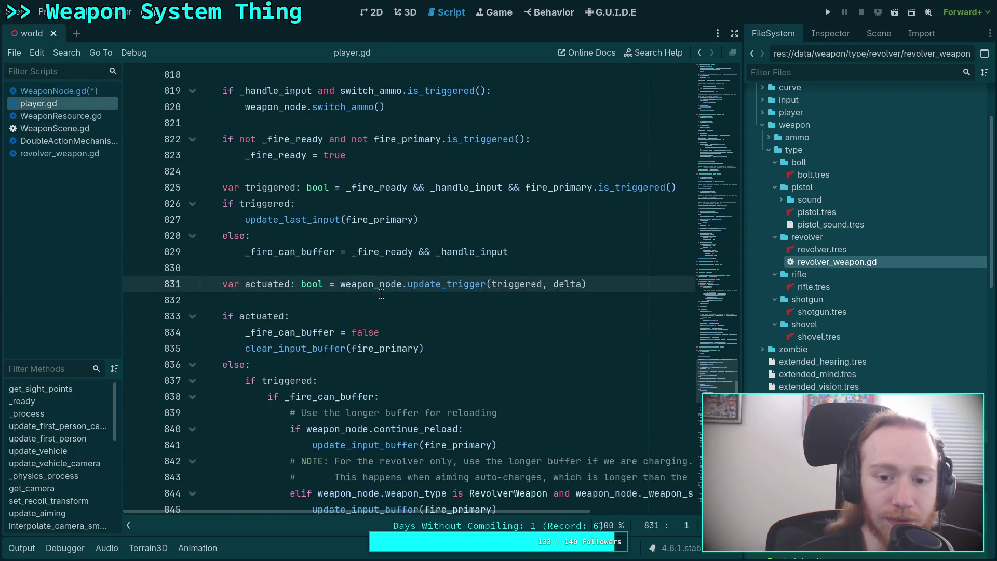
pyautogui.click(58, 92)
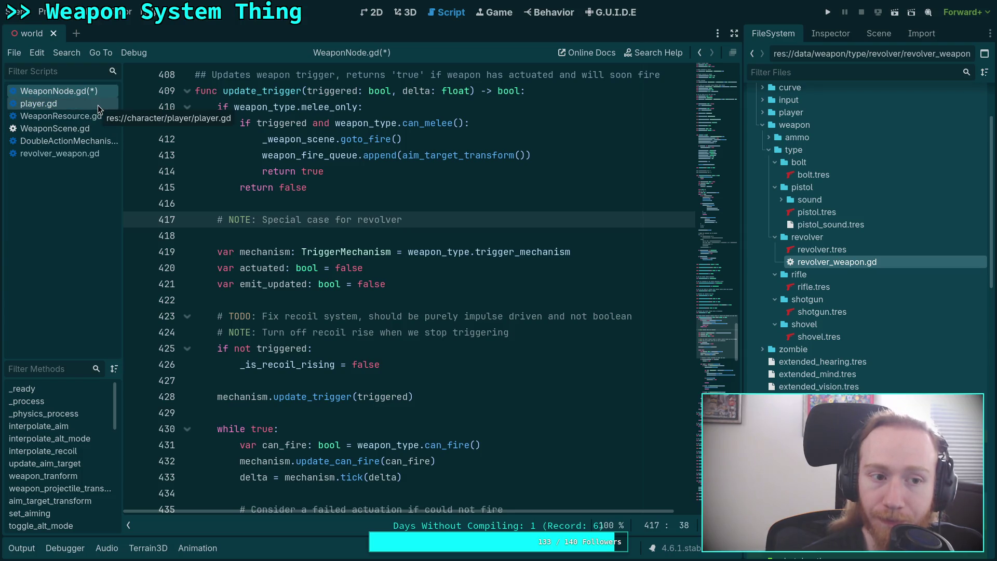
# Step: Review actuate()'s primed and delay-timer lines in DoubleActionMechanism.gd, and select revolver.tres for inspection
pyautogui.click(74, 141)
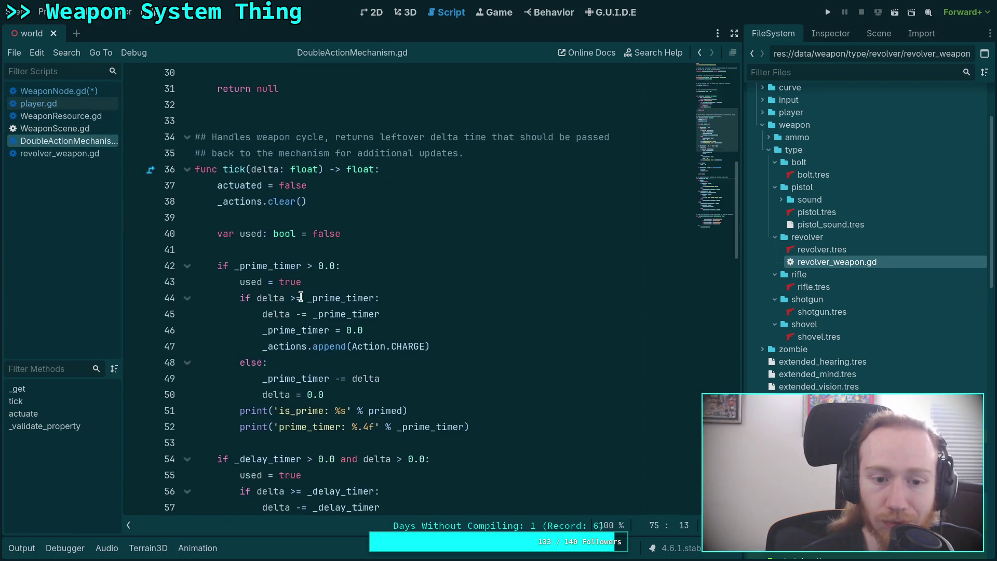
pyautogui.scroll(-1, 300, 296)
pyautogui.scroll(-11, 260, 284)
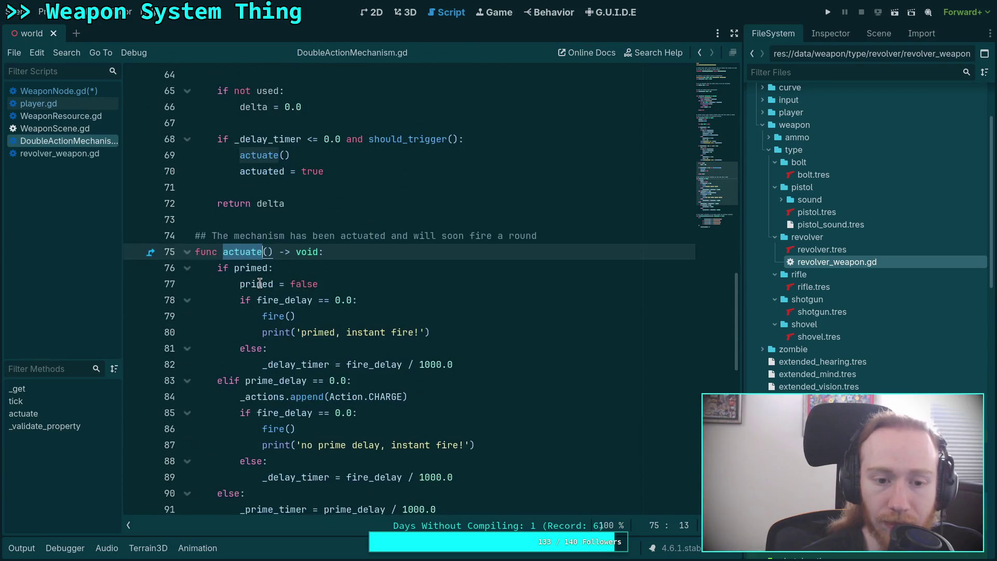
pyautogui.scroll(-2, 304, 309)
pyautogui.click(240, 172)
pyautogui.click(239, 187)
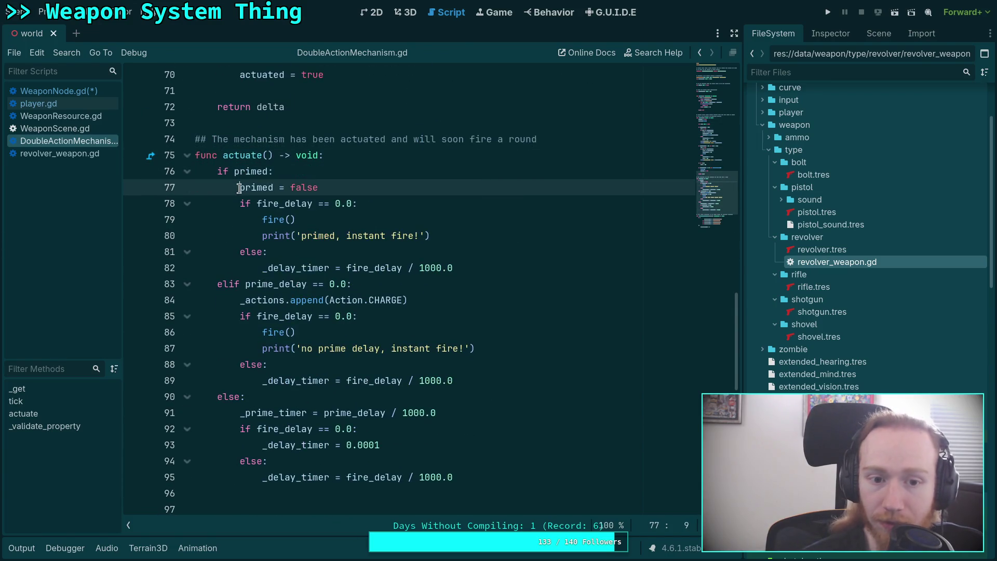
pyautogui.moveTo(240, 188); pyautogui.dragTo(332, 189)
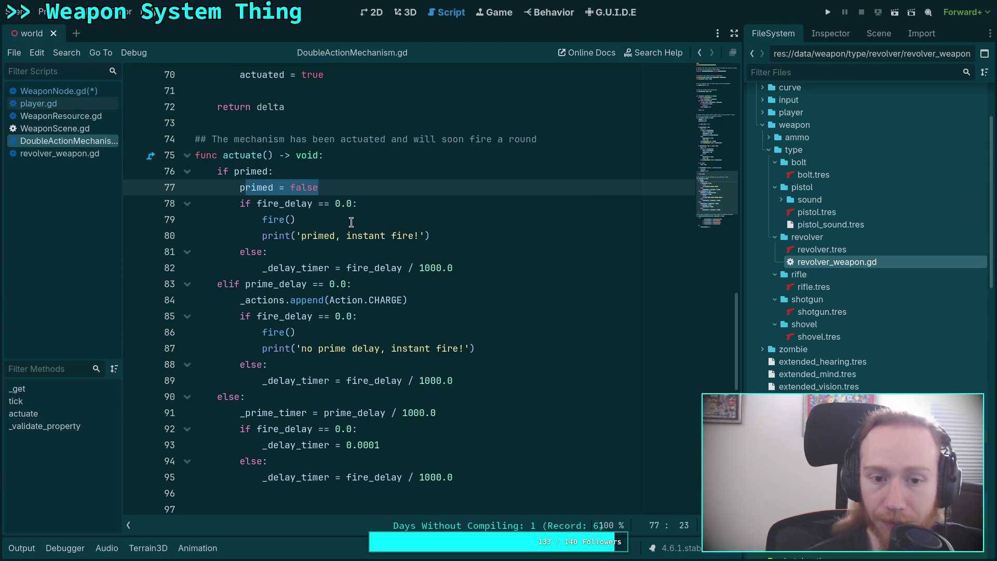
pyautogui.click(280, 264)
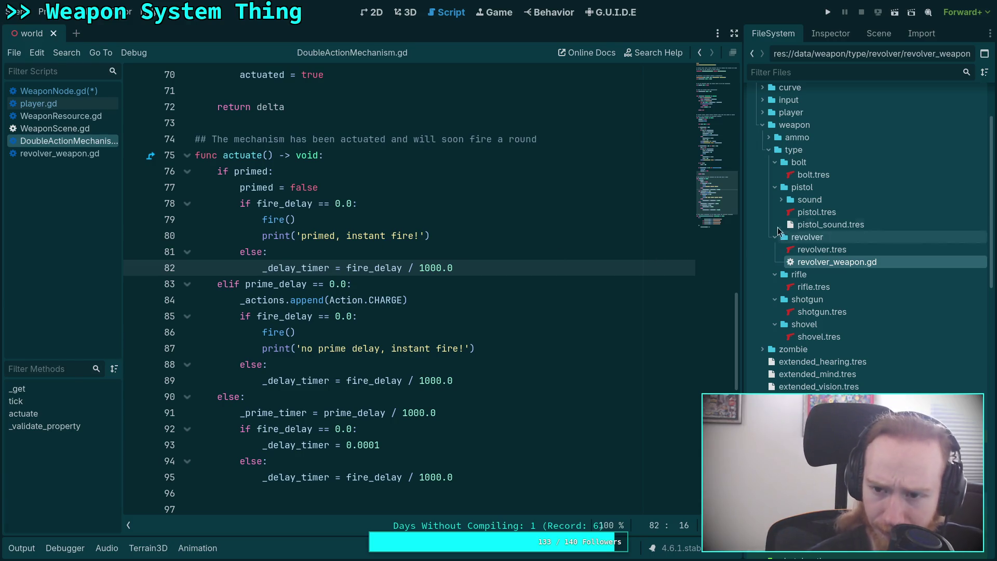
pyautogui.click(813, 255)
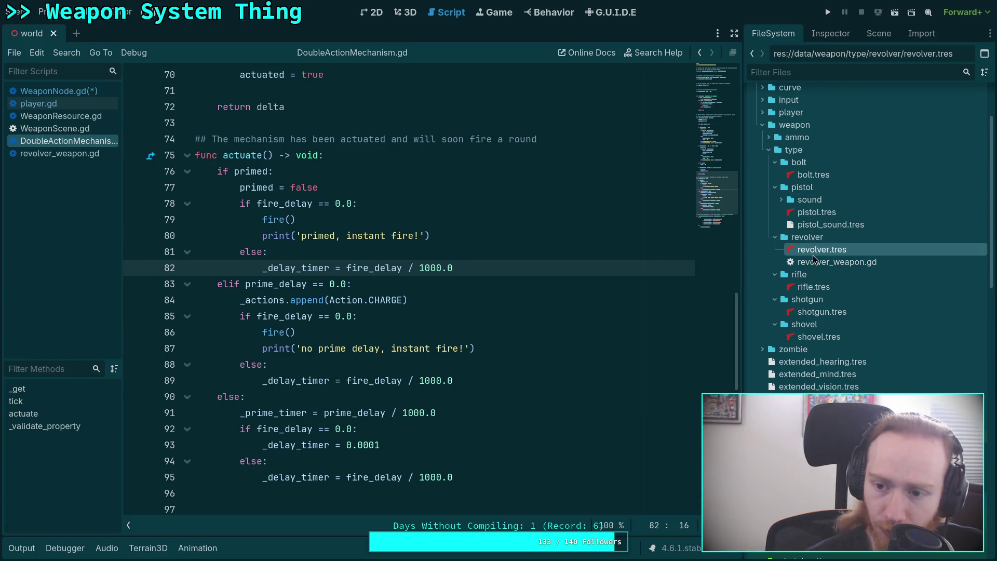
pyautogui.click(841, 30)
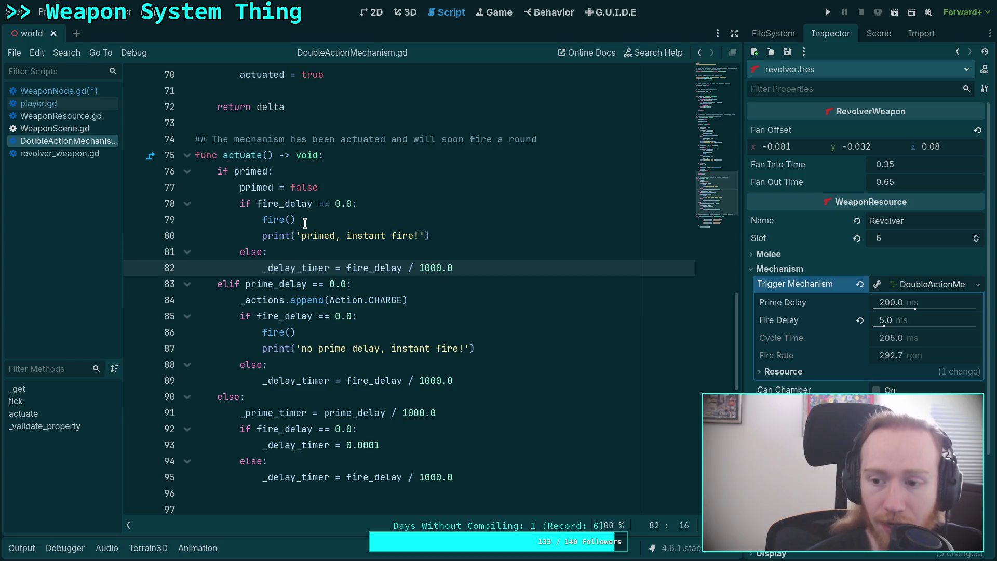
# Step: Trace the instant fire() call and highlight all uses of actuated and delta
pyautogui.click(263, 218)
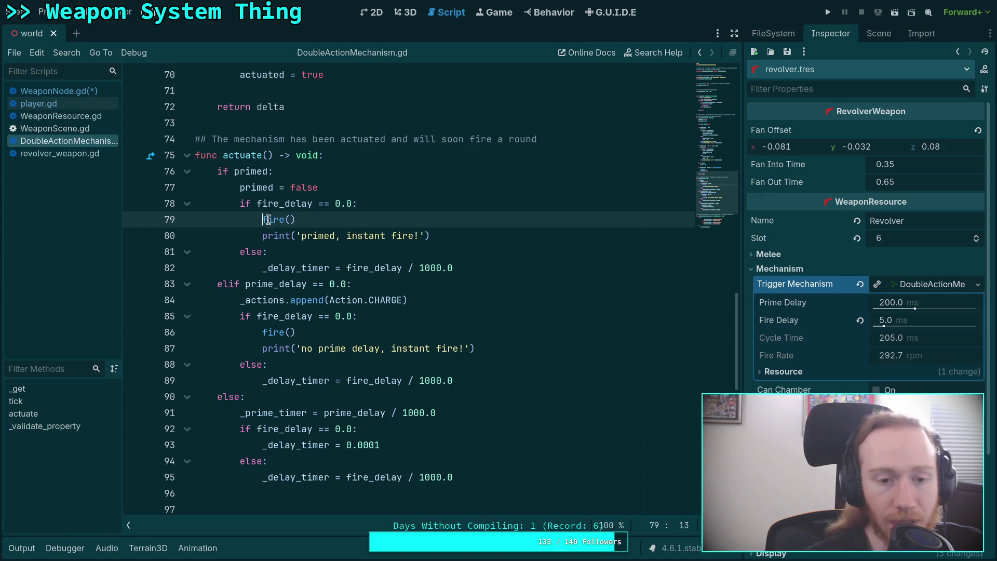
pyautogui.moveTo(262, 217)
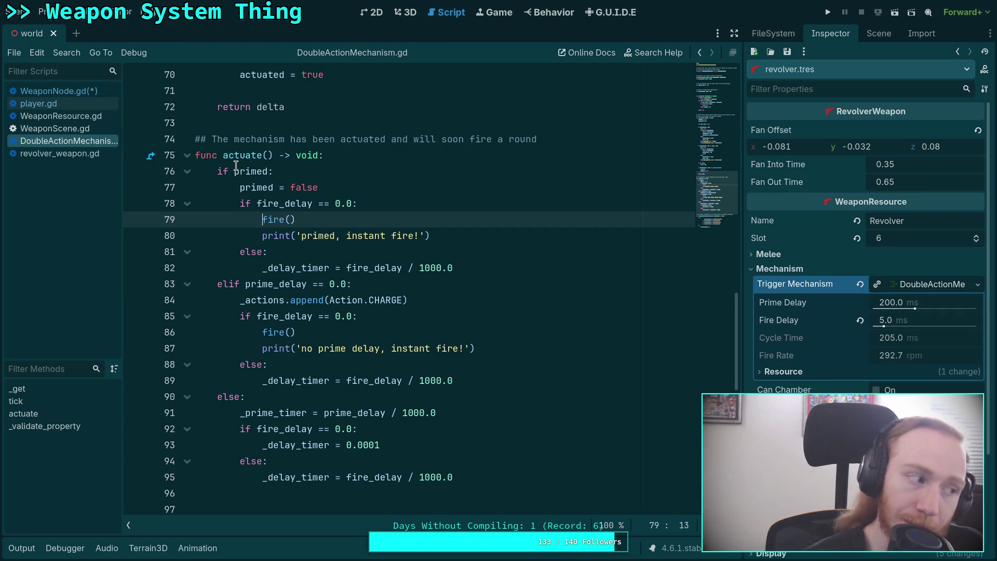
pyautogui.scroll(3, 244, 190)
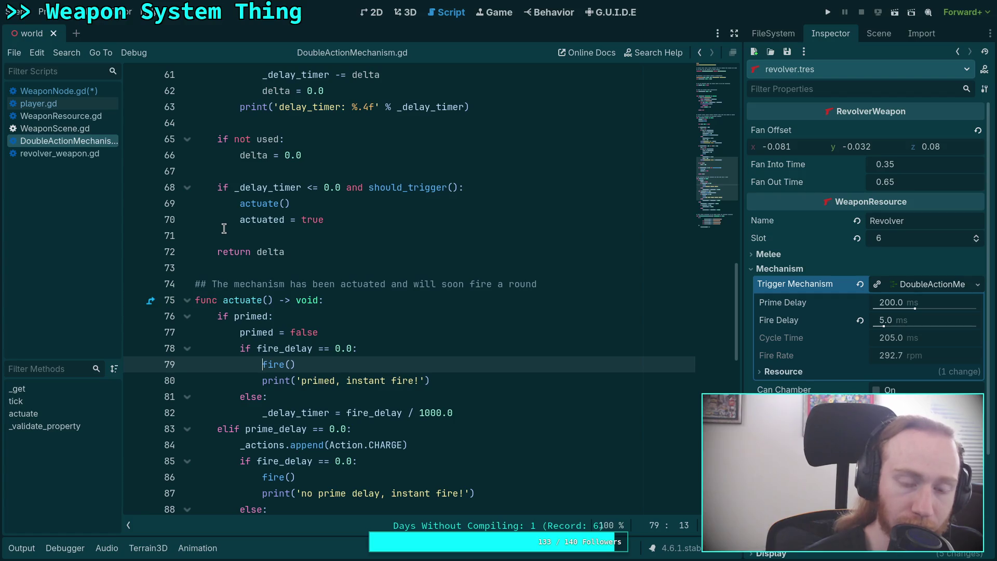
pyautogui.click(261, 222)
pyautogui.doubleClick(260, 222)
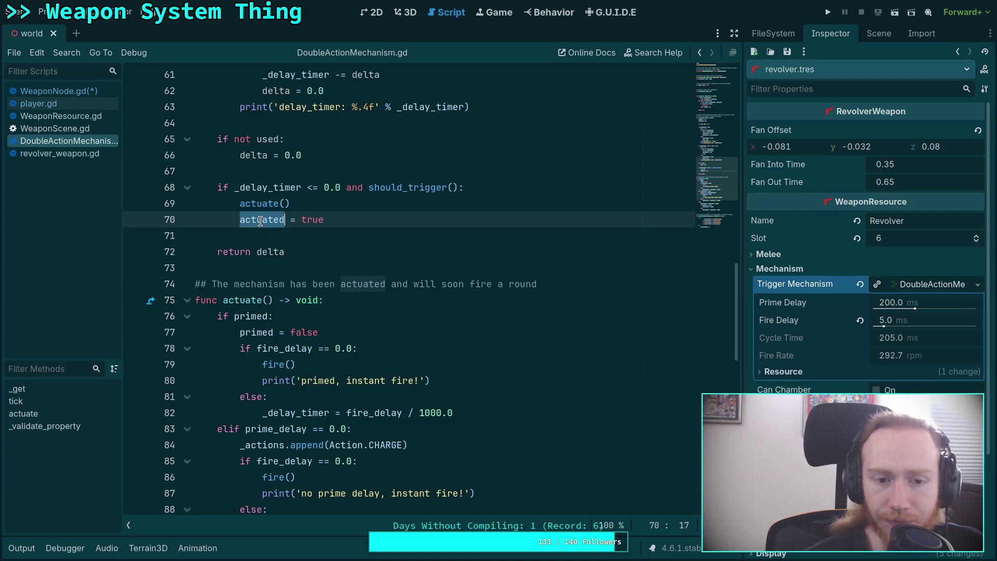
pyautogui.doubleClick(271, 251)
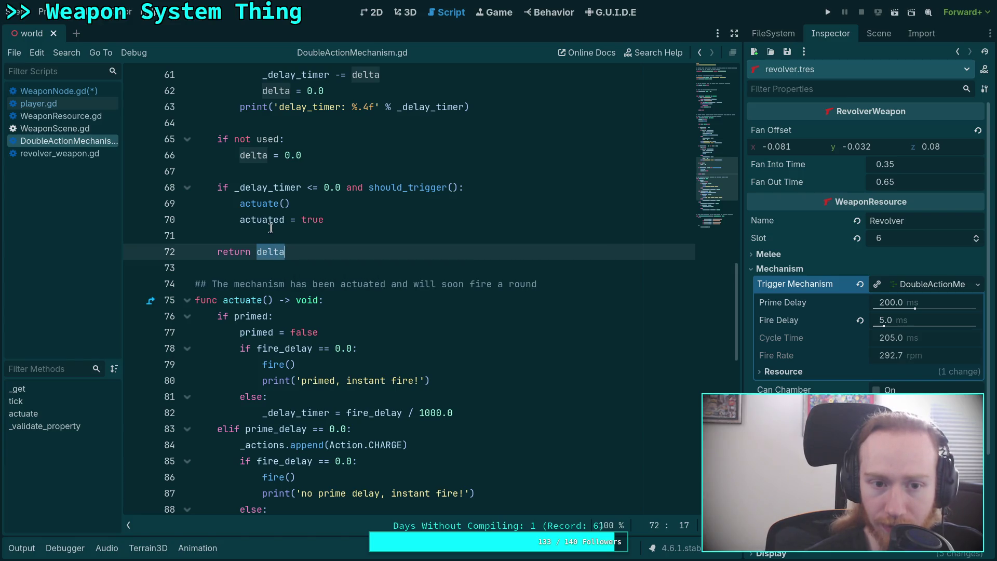
# Step: Inspect tick()'s 'if not used' delta reset and the actuated = true line
pyautogui.scroll(1, 271, 228)
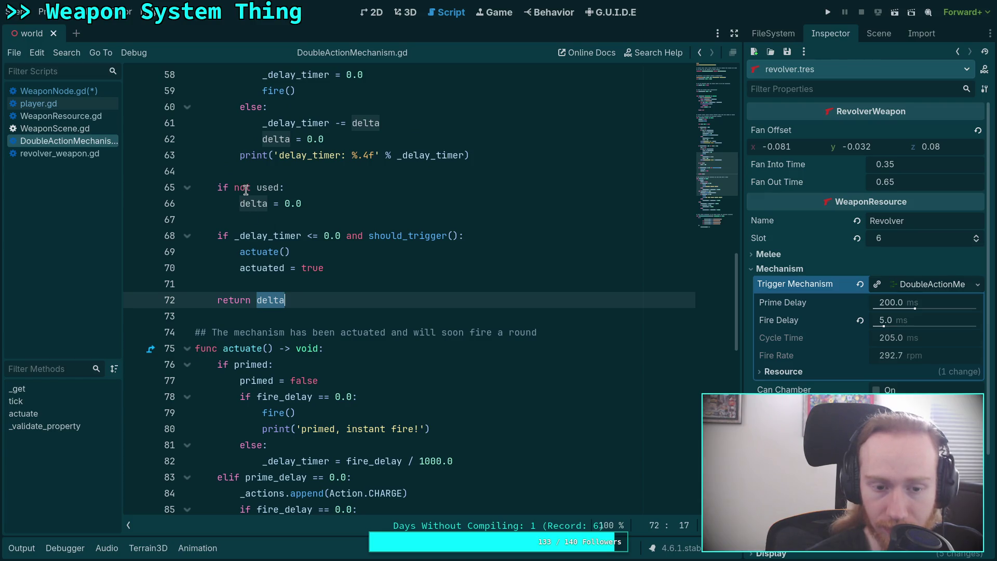
pyautogui.moveTo(247, 189); pyautogui.dragTo(257, 204)
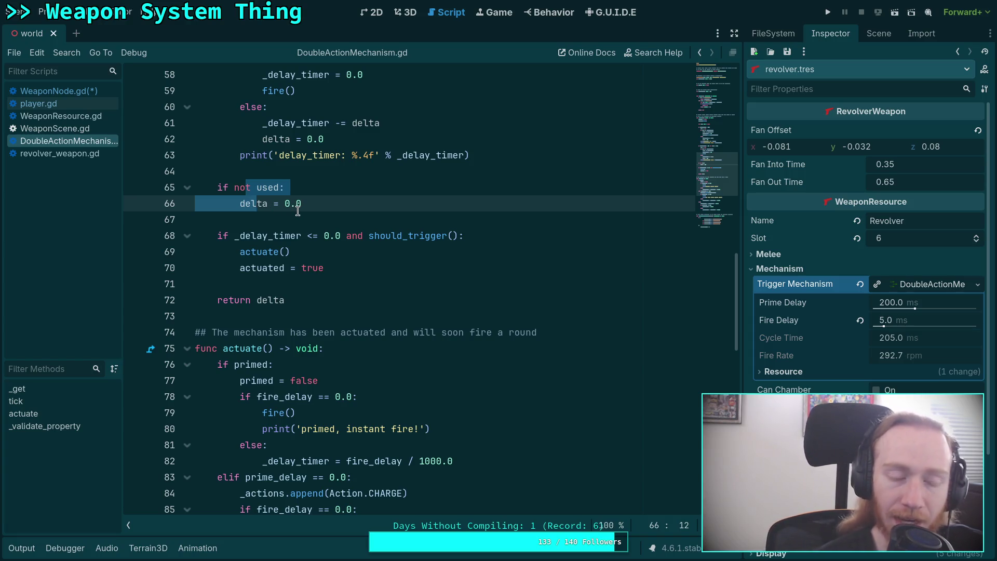
pyautogui.click(352, 263)
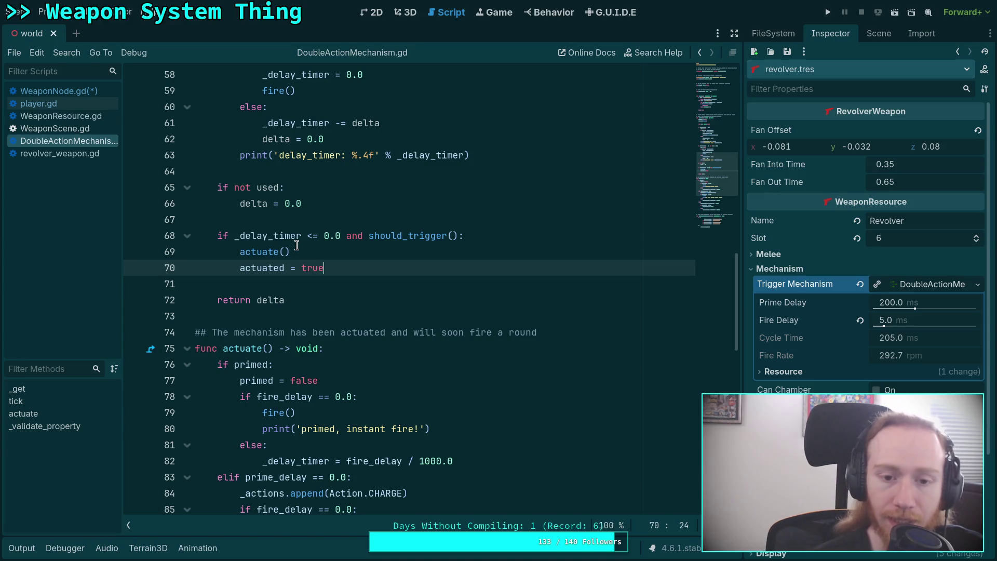
pyautogui.scroll(-3, 325, 278)
pyautogui.moveTo(258, 268); pyautogui.dragTo(310, 265)
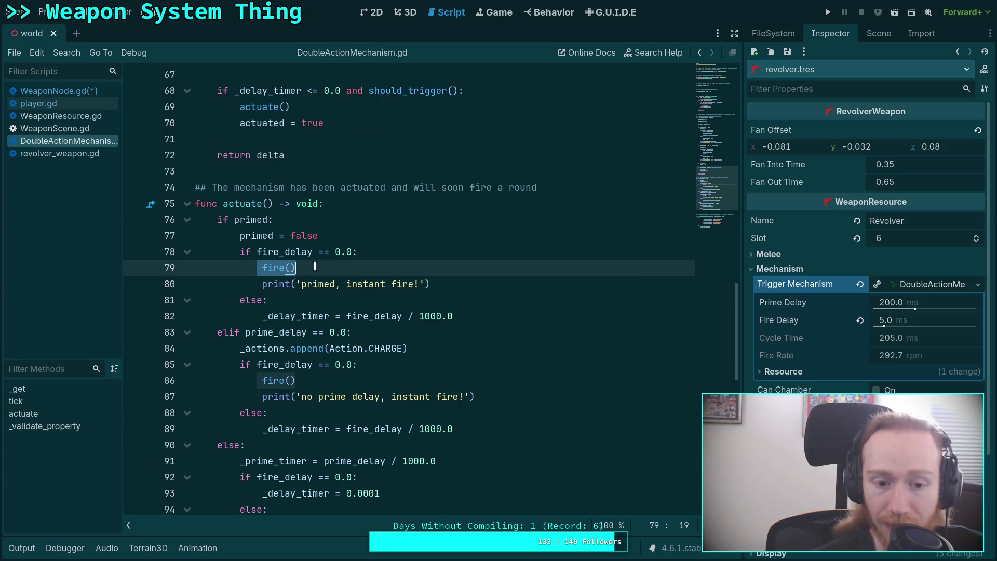
pyautogui.scroll(2, 315, 266)
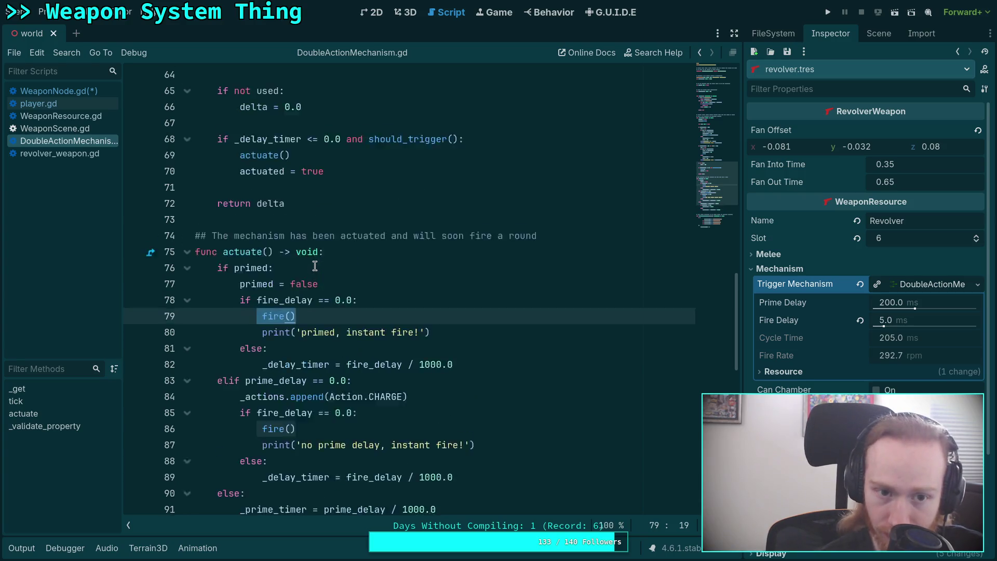
pyautogui.click(344, 221)
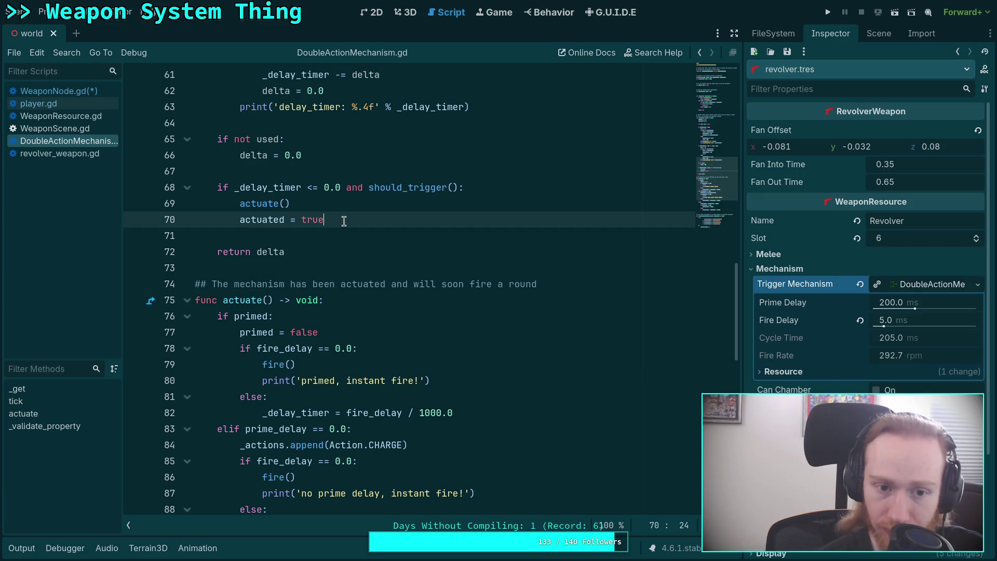
# Step: Add an 'elif not used:' branch right after 'actuated = true' in tick()
pyautogui.press('Return')
pyautogui.press('BackSpace')
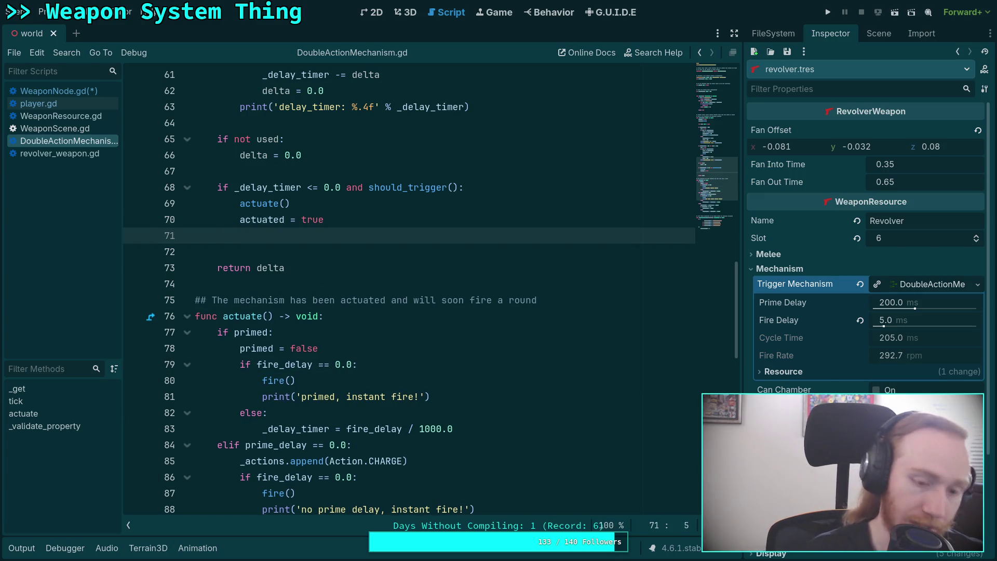
pyautogui.write('else i')
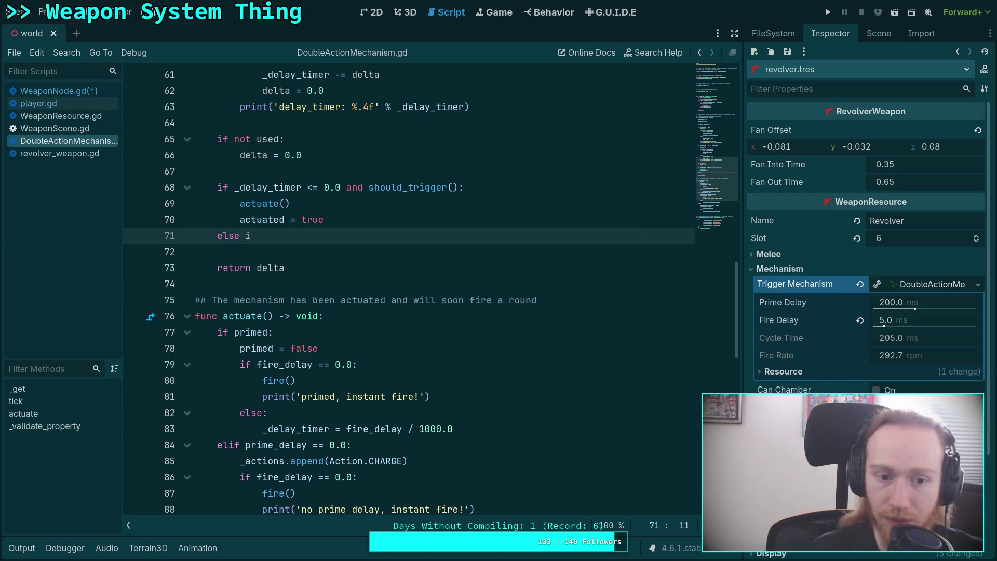
pyautogui.press('BackSpace')
pyautogui.press('BackSpace')
pyautogui.write('igf')
pyautogui.press('BackSpace')
pyautogui.press('BackSpace')
pyautogui.write('y')
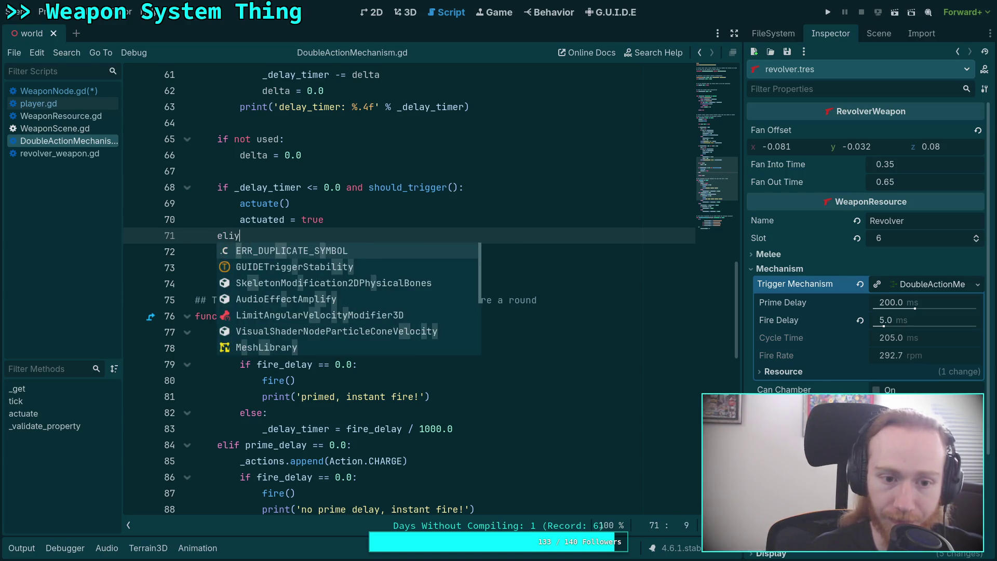
pyautogui.press('BackSpace')
pyautogui.write('f not ')
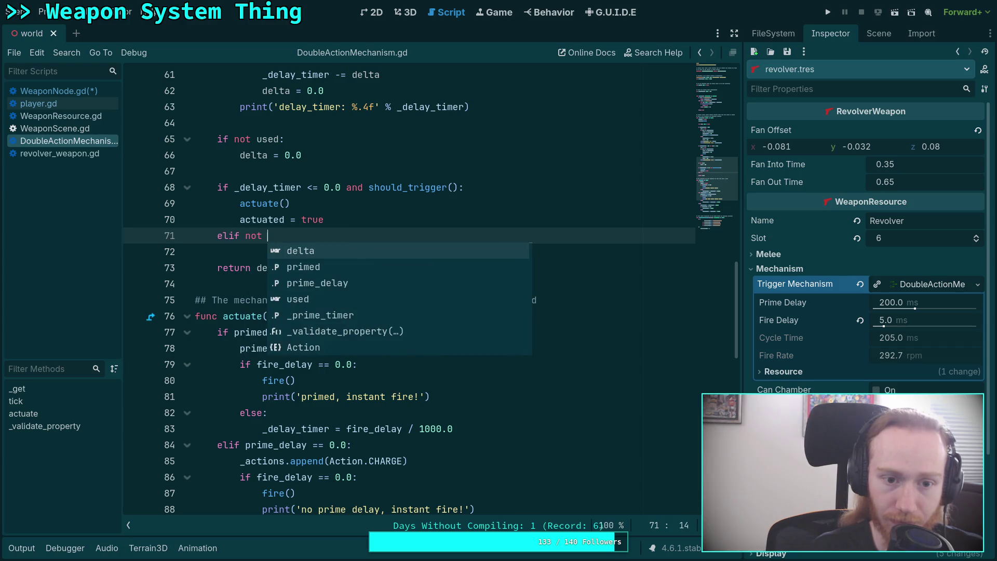
pyautogui.write('used:')
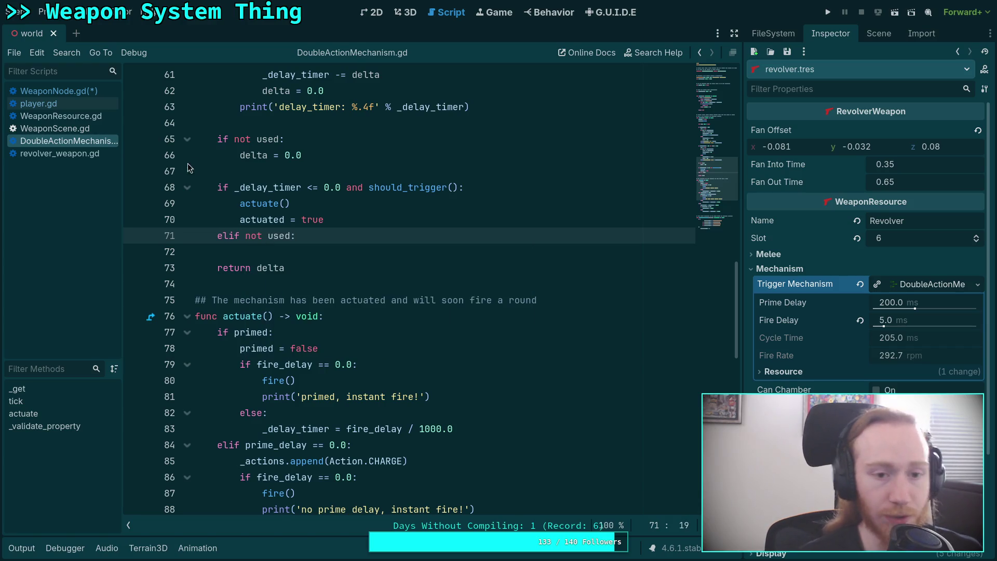
# Step: Move 'delta = 0.0' under the new elif and delete the old 'if not used:' line
pyautogui.click(262, 154)
pyautogui.hotkey('alt', 'Down')
pyautogui.hotkey('alt', 'Down')
pyautogui.hotkey('alt', 'Down')
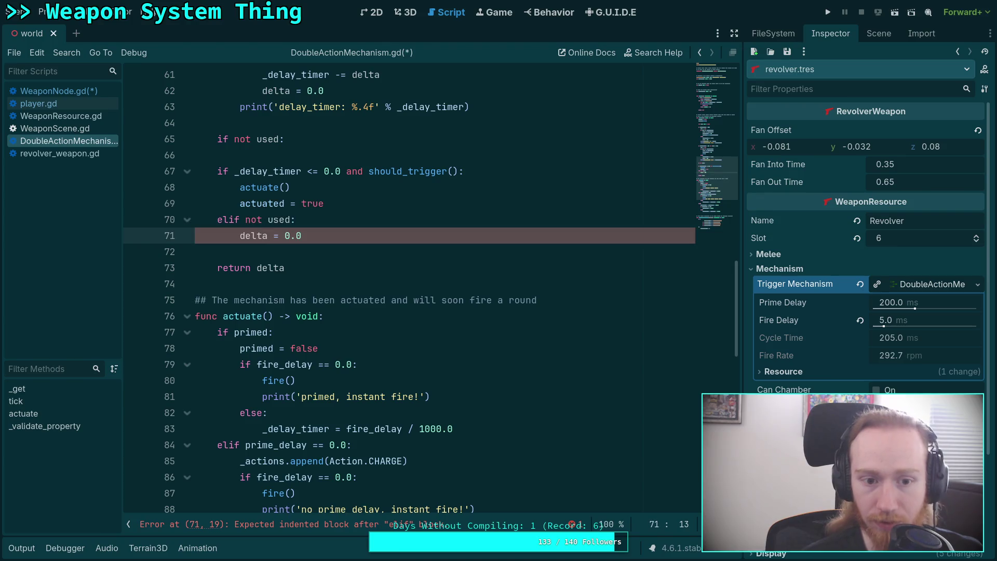
pyautogui.click(322, 147)
pyautogui.hotkey('shift', 'Up')
pyautogui.hotkey('shift', 'Up')
pyautogui.press('BackSpace')
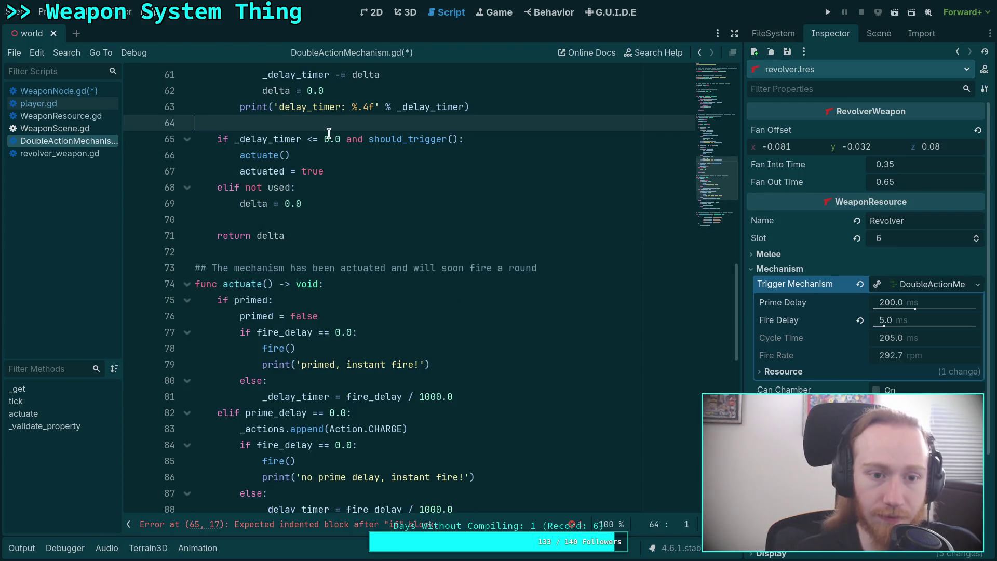
pyautogui.click(358, 203)
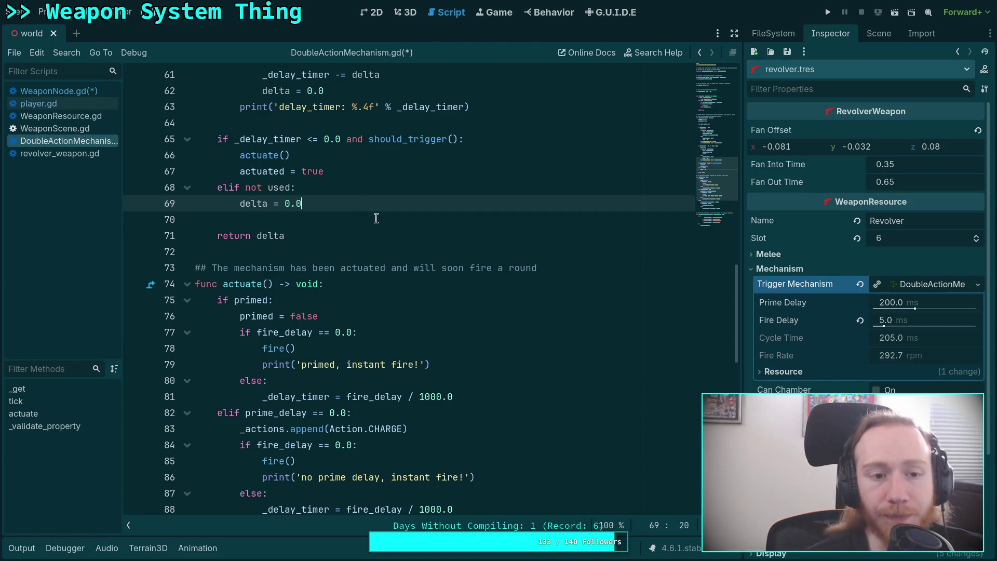
pyautogui.click(374, 188)
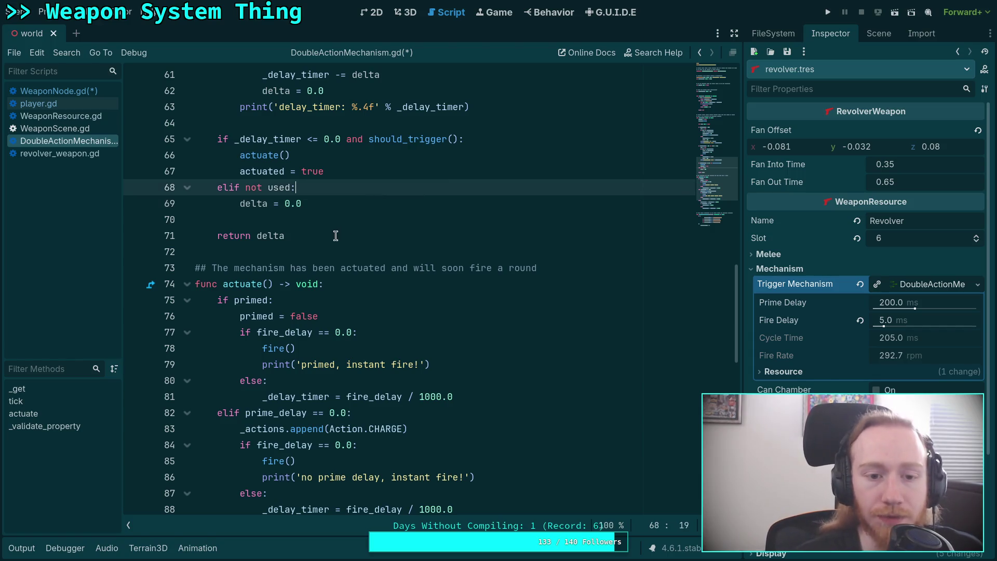